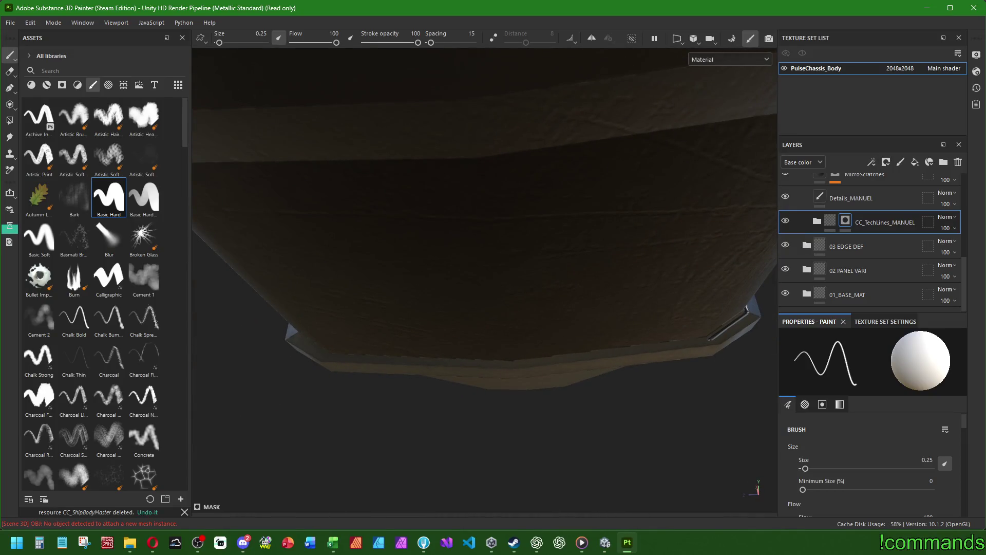
Paint one light and one dark straight tech-line along the PulseChassis chassis edge.
mouse_move(688, 343)
left_mouse_down()
mouse_move(688, 398)
mouse_move(709, 376)
left_mouse_up()
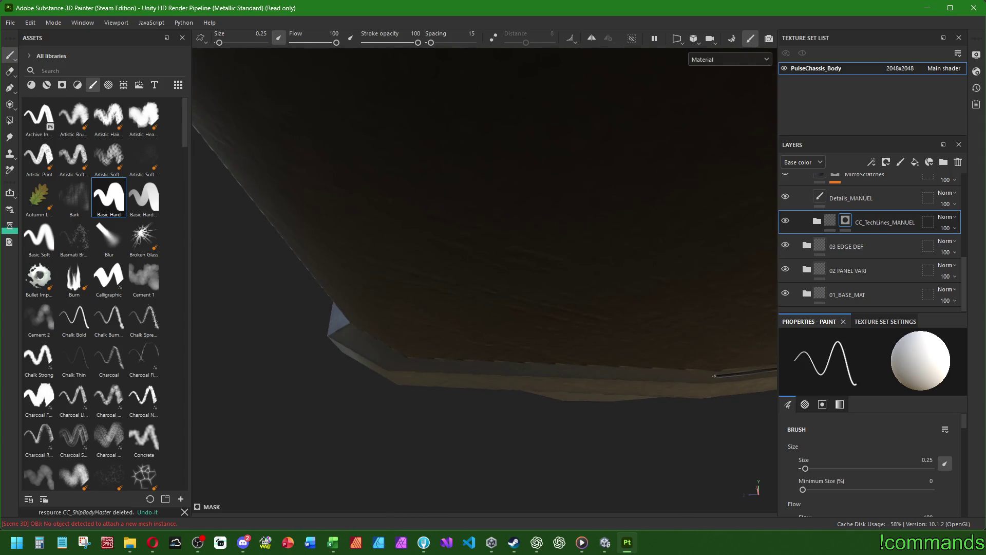
mouse_move(274, 322)
left_mouse_down()
mouse_move(352, 323)
mouse_move(556, 401)
mouse_move(578, 419)
left_mouse_up()
left_click(510, 363, "shift")
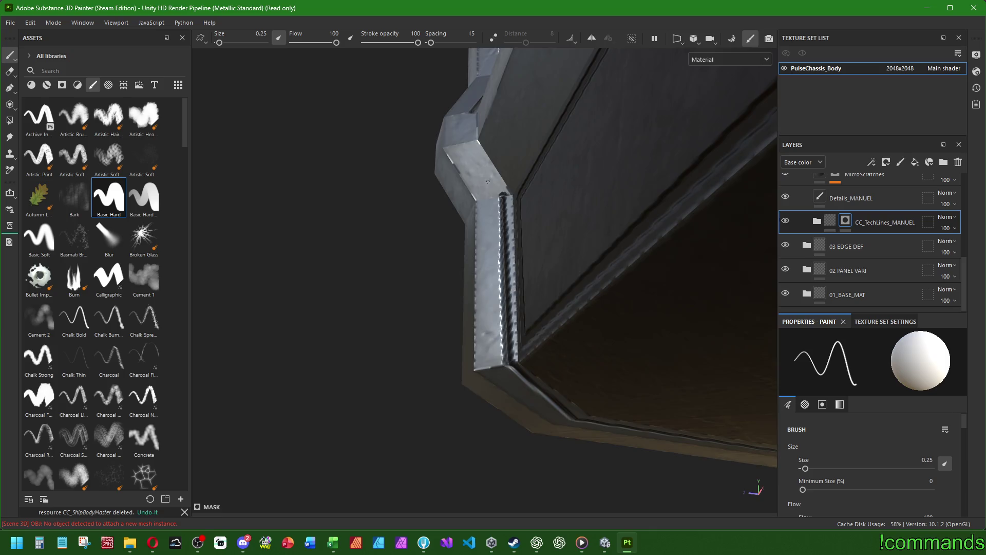
left_click_drag(502, 196, 549, 405)
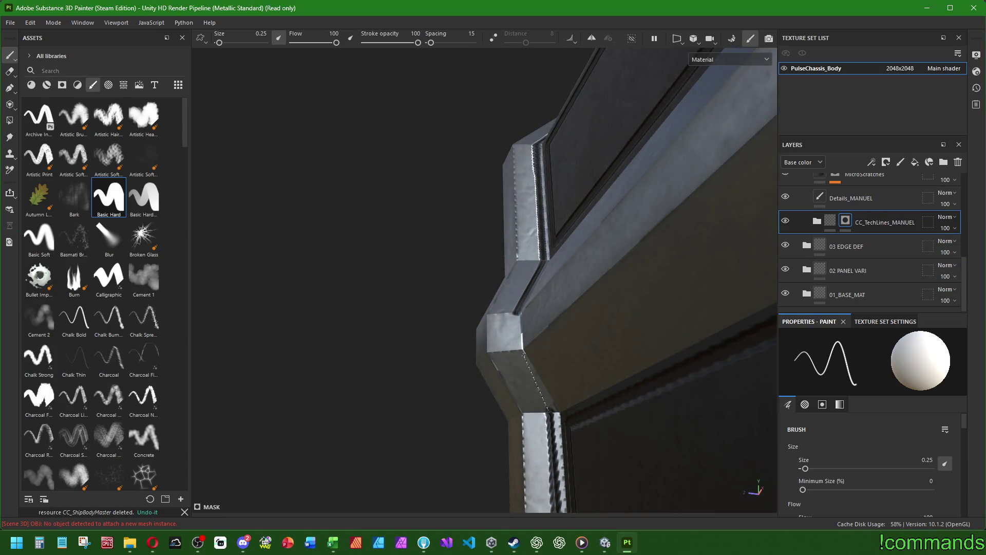
left_click(517, 352, "shift")
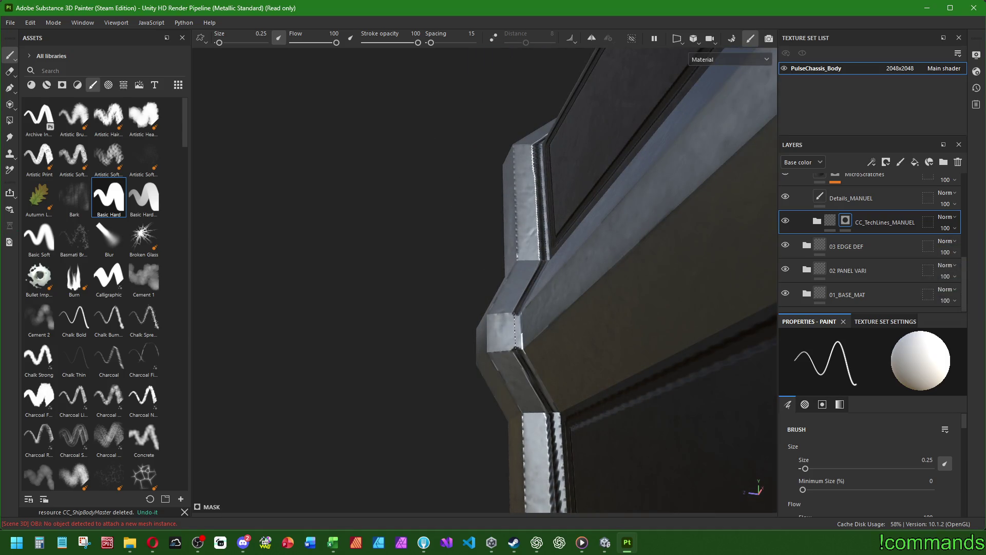
mouse_move(516, 314)
left_mouse_down()
mouse_move(656, 354)
mouse_move(519, 329)
left_mouse_up()
left_click(10, 23)
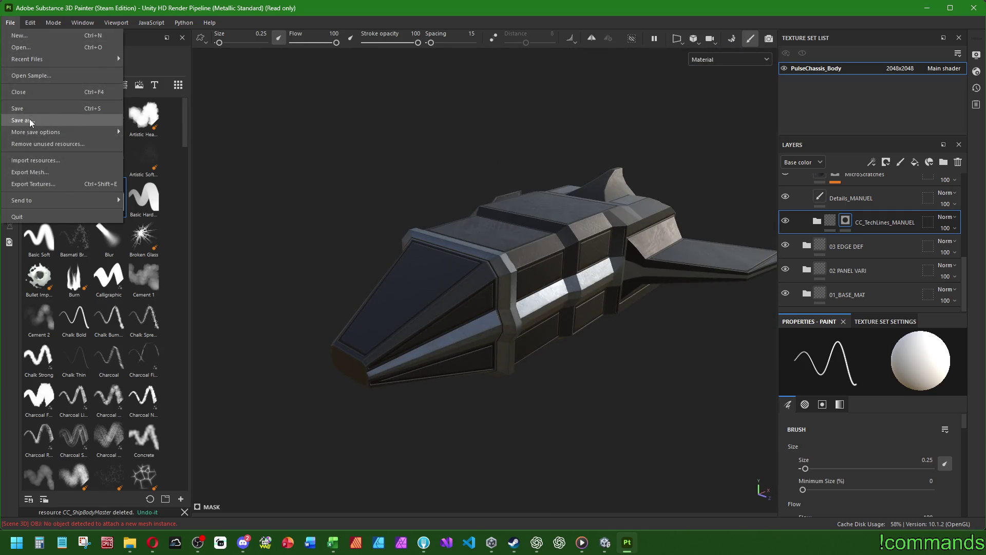
Save the project via Save as under the name PulseChassis_Body in Ships/Bodies.
left_click(31, 122)
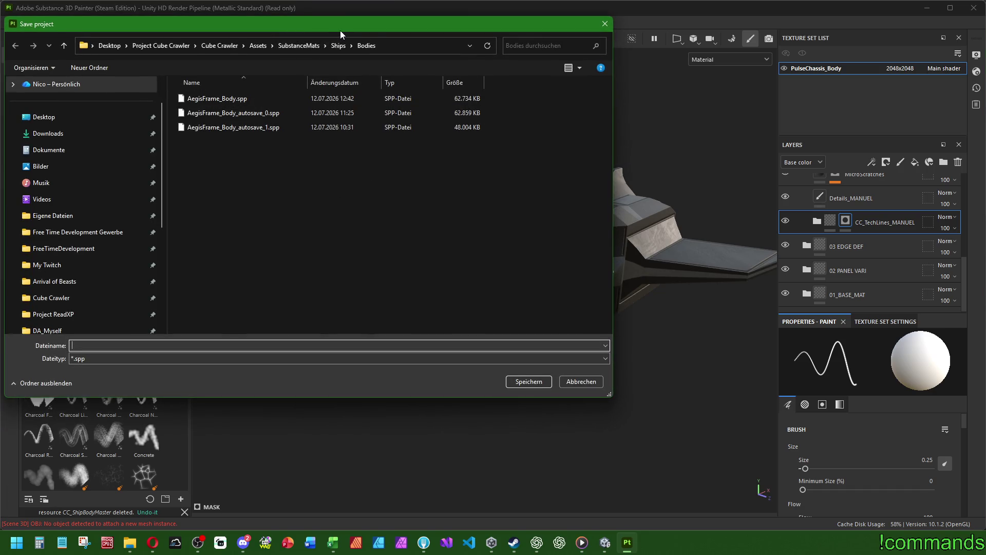
left_click_drag(340, 30, 472, 107)
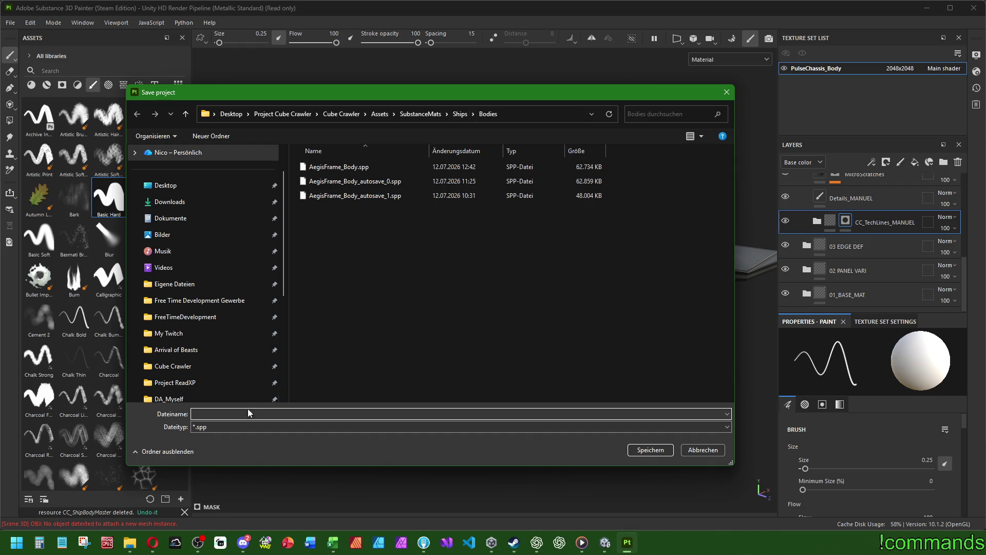
type("PulseChassis_Body")
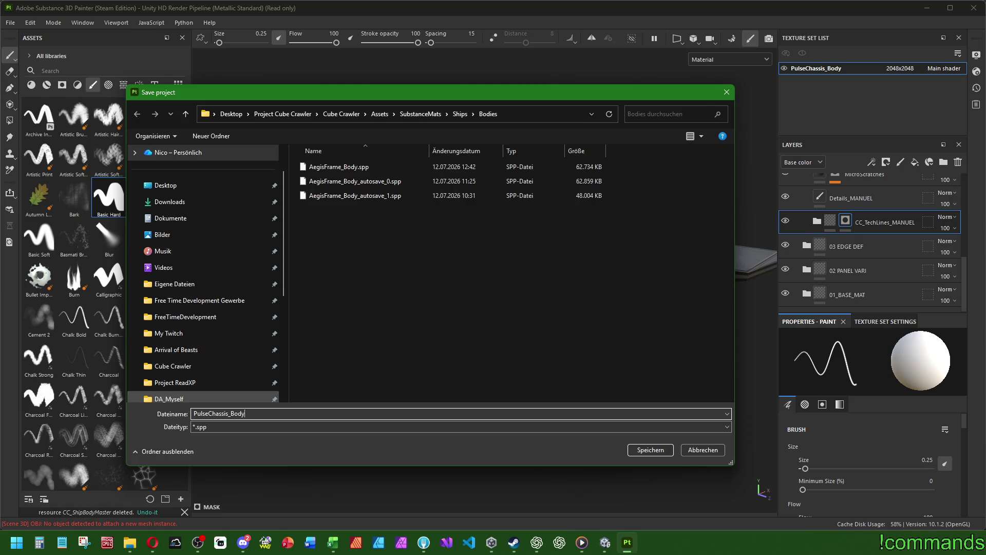
key("Return")
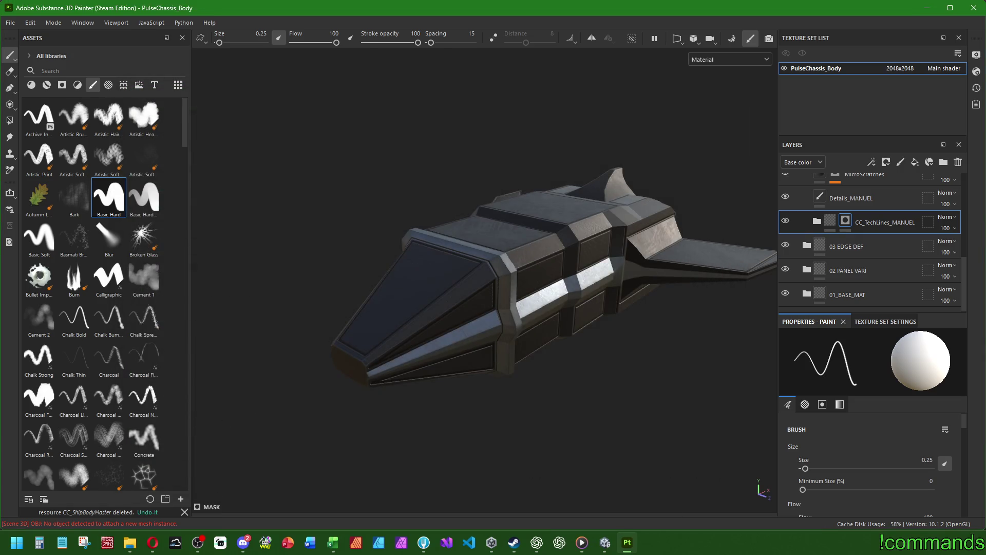
From a rear three-quarter view, paint dark straight lines on the hull panel and lit band.
mouse_move(462, 309)
left_mouse_down()
mouse_move(431, 315)
mouse_move(325, 282)
mouse_move(400, 299)
mouse_move(129, 315)
mouse_move(125, 270)
mouse_move(172, 252)
mouse_move(231, 290)
mouse_move(371, 307)
mouse_move(460, 304)
mouse_move(401, 269)
mouse_move(358, 284)
left_mouse_up()
scroll(358, 284, "up", 6)
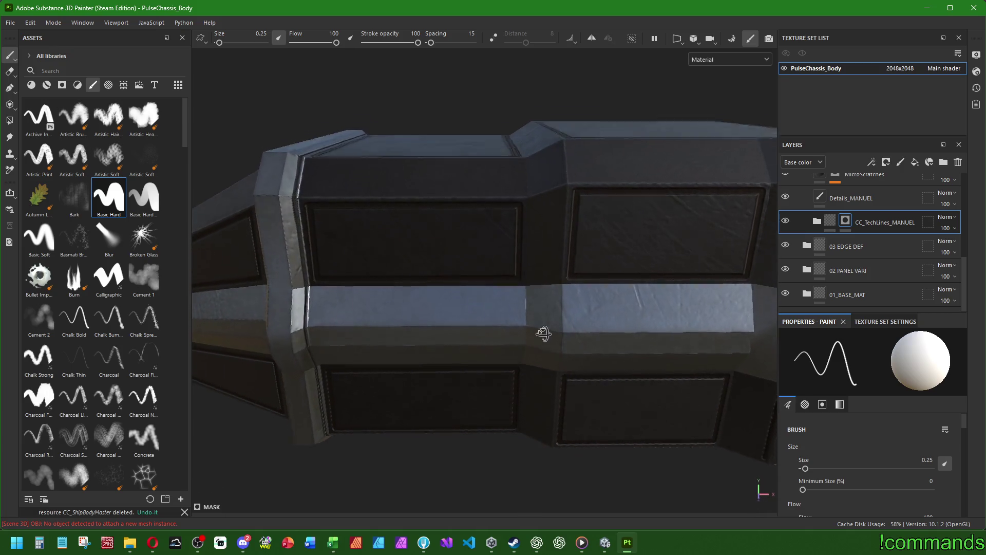
left_click_drag(543, 334, 371, 310)
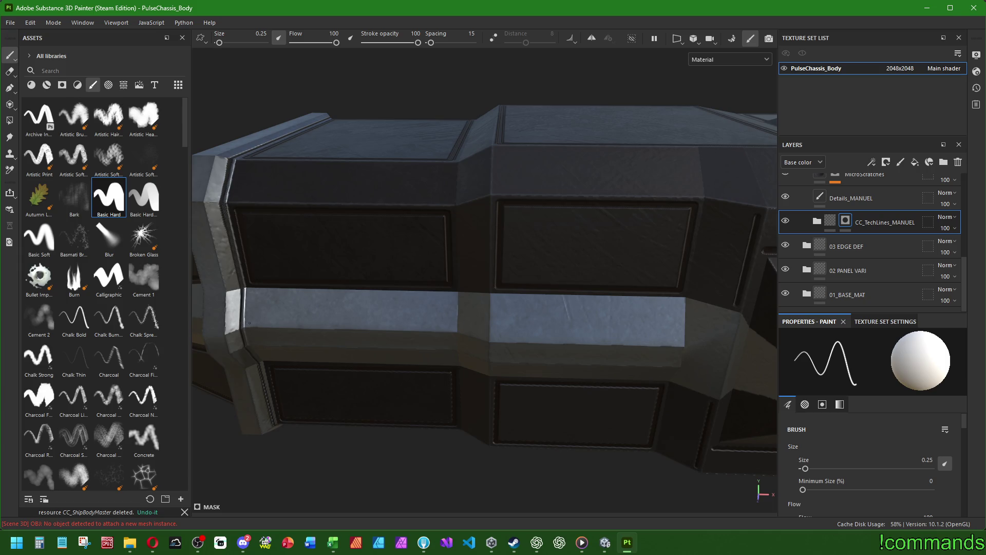
left_click(455, 327, "shift")
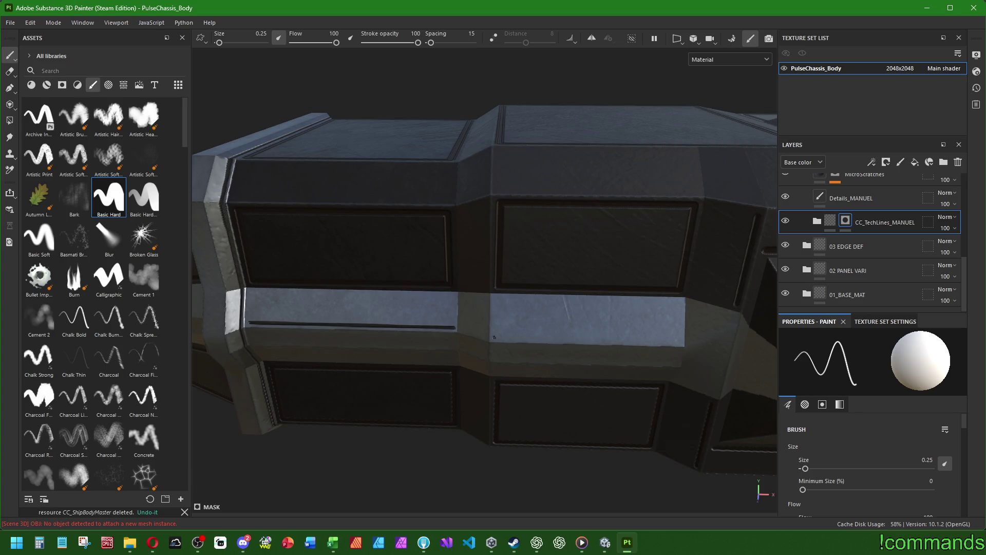
left_click(676, 341, "shift")
Circle the front cone and underside, then paint a straight line along a panel edge.
mouse_move(676, 340)
left_mouse_down()
mouse_move(568, 396)
mouse_move(588, 351)
mouse_move(642, 391)
left_mouse_up()
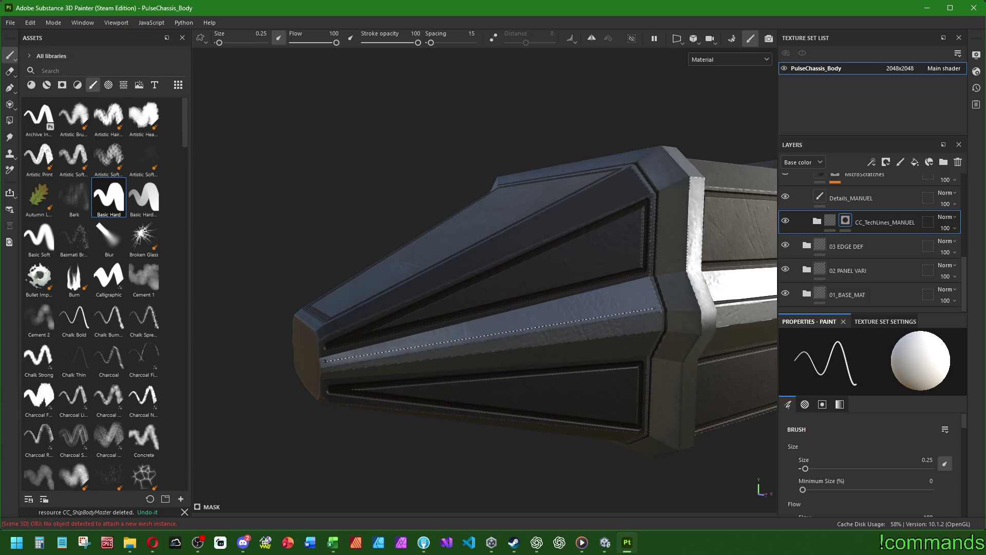
scroll(665, 329, "down", 5)
mouse_move(664, 330)
left_mouse_down()
mouse_move(436, 365)
mouse_move(427, 411)
mouse_move(456, 341)
left_mouse_up()
scroll(457, 340, "up", 8)
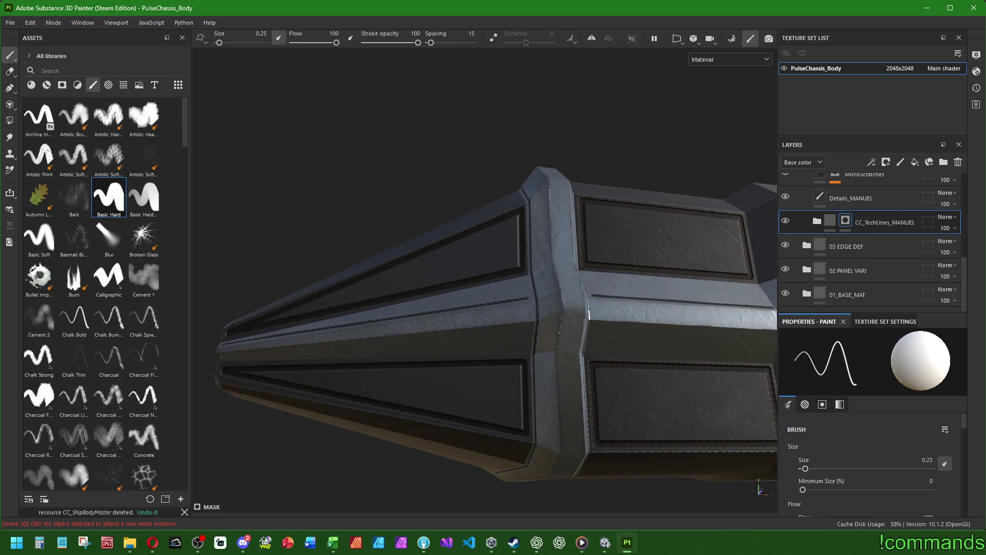
mouse_move(529, 327)
left_mouse_down()
mouse_move(463, 352)
mouse_move(379, 344)
left_mouse_up()
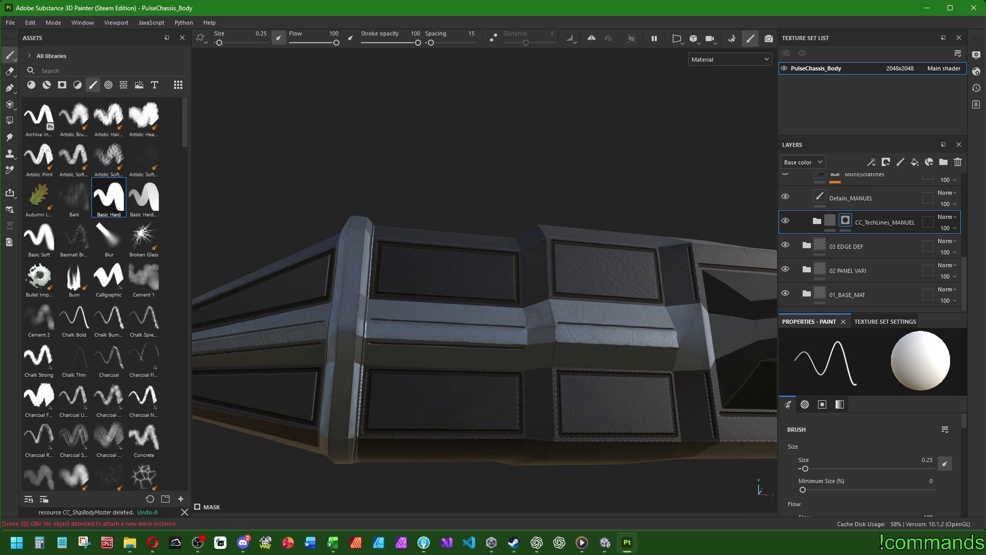
scroll(517, 356, "up", 4)
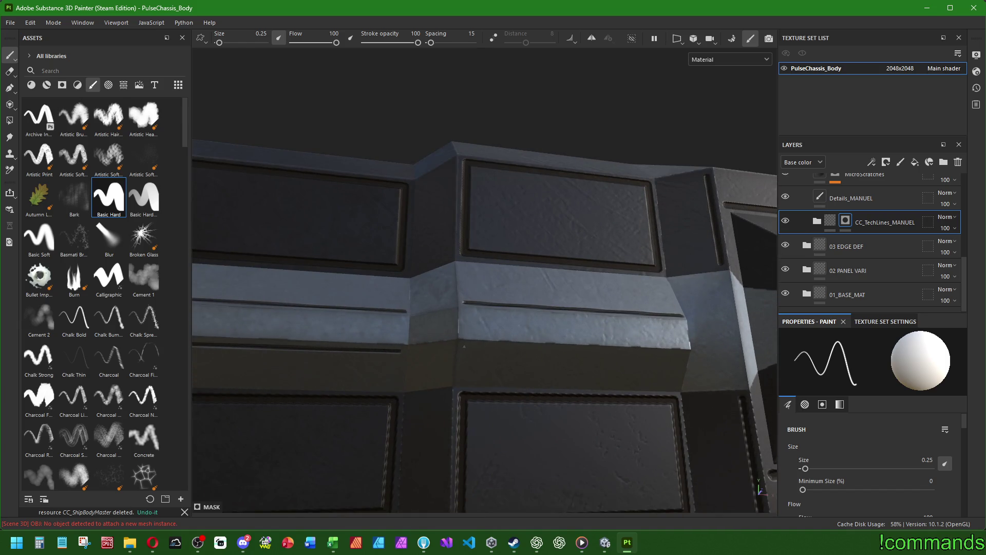
scroll(493, 385, "down", 6)
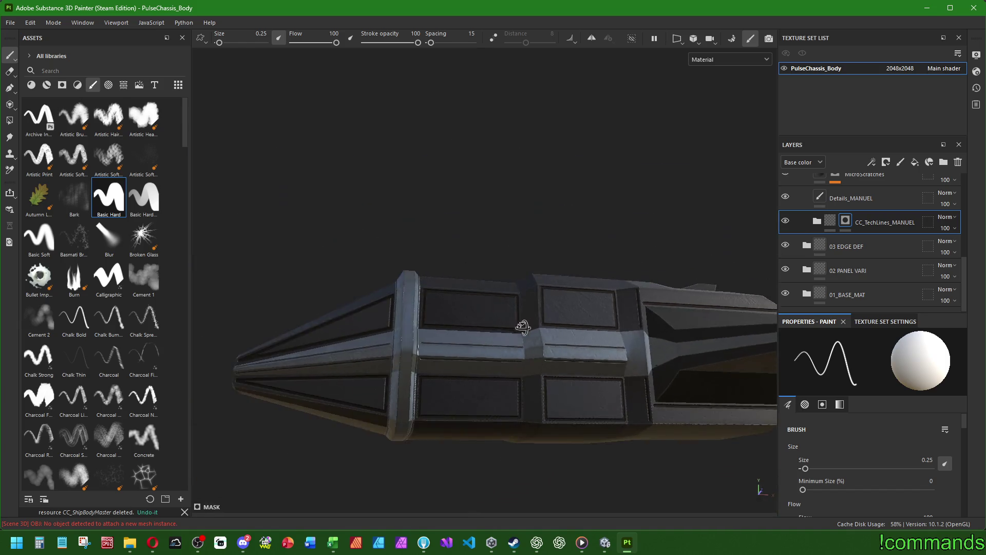
mouse_move(493, 386)
left_mouse_down()
mouse_move(446, 372)
mouse_move(535, 342)
mouse_move(509, 329)
mouse_move(546, 366)
mouse_move(522, 390)
mouse_move(447, 359)
mouse_move(751, 367)
left_mouse_up()
scroll(508, 391, "up", 3)
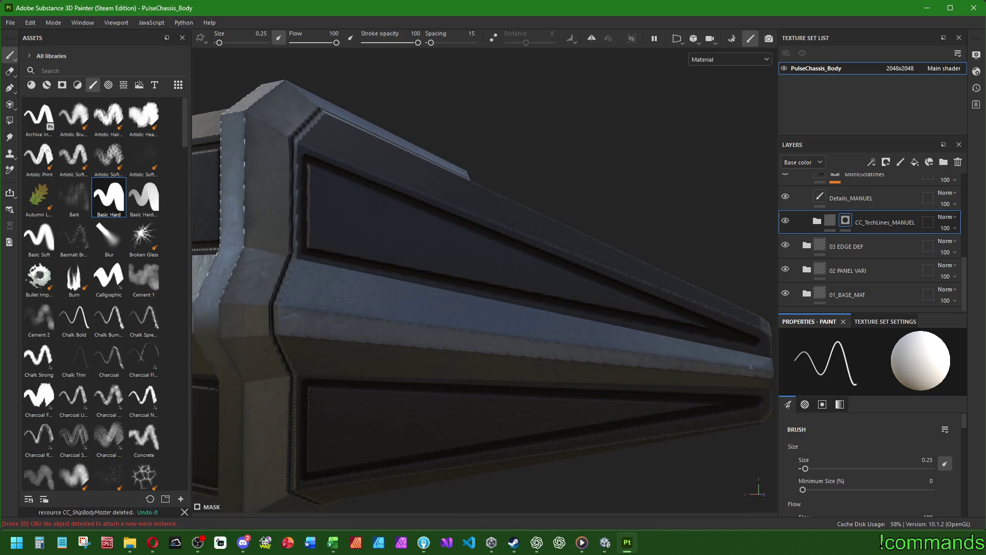
left_click(765, 364, "shift")
From a close side view, paint dark lines along the lit panel band and edge.
left_click_drag(766, 364, 279, 265)
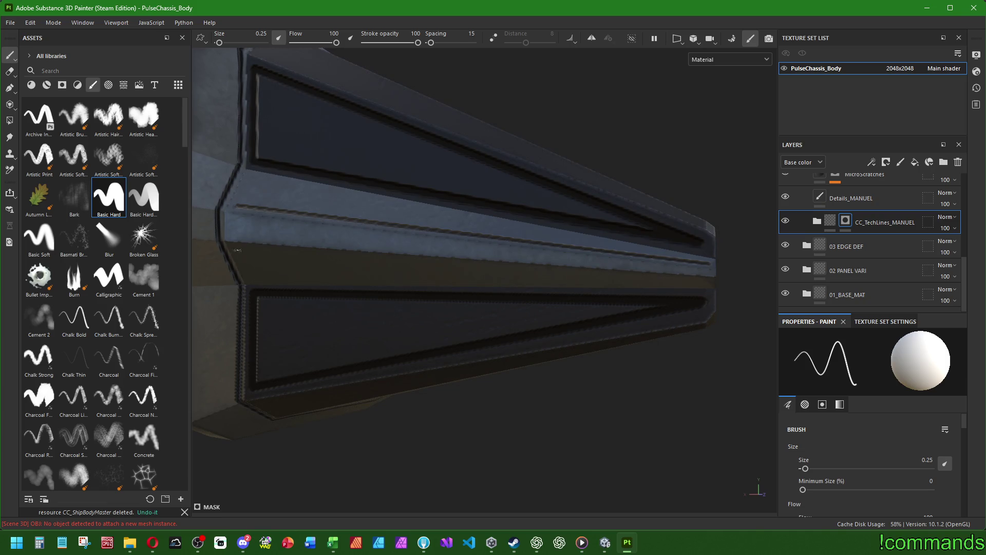
left_click_drag(715, 283, 591, 295)
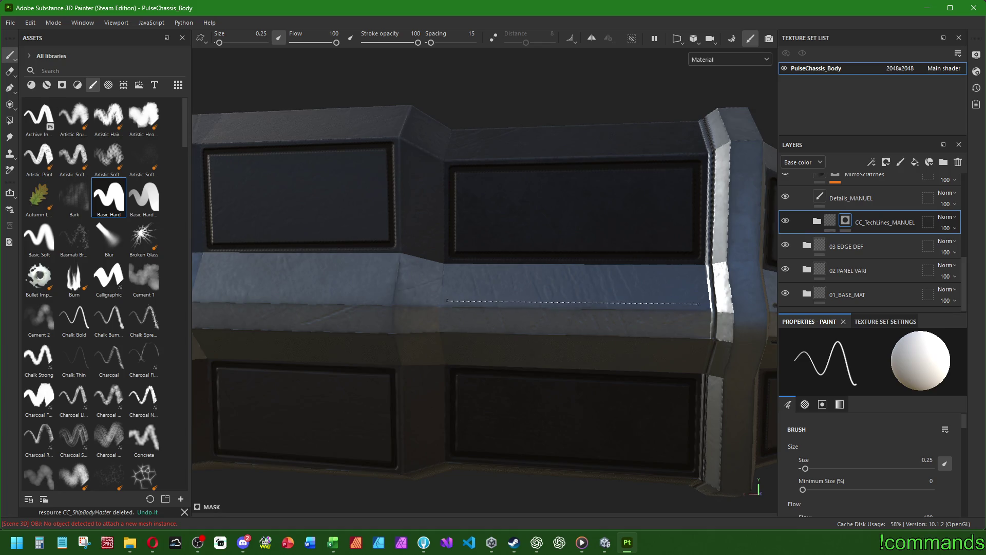
left_click(701, 304, "shift")
mouse_move(629, 333)
left_mouse_down()
mouse_move(576, 352)
mouse_move(565, 370)
left_mouse_up()
left_click(691, 334, "shift")
Add two more dark strokes along panel edges, then pull back to a wider view.
left_click_drag(692, 333, 642, 339)
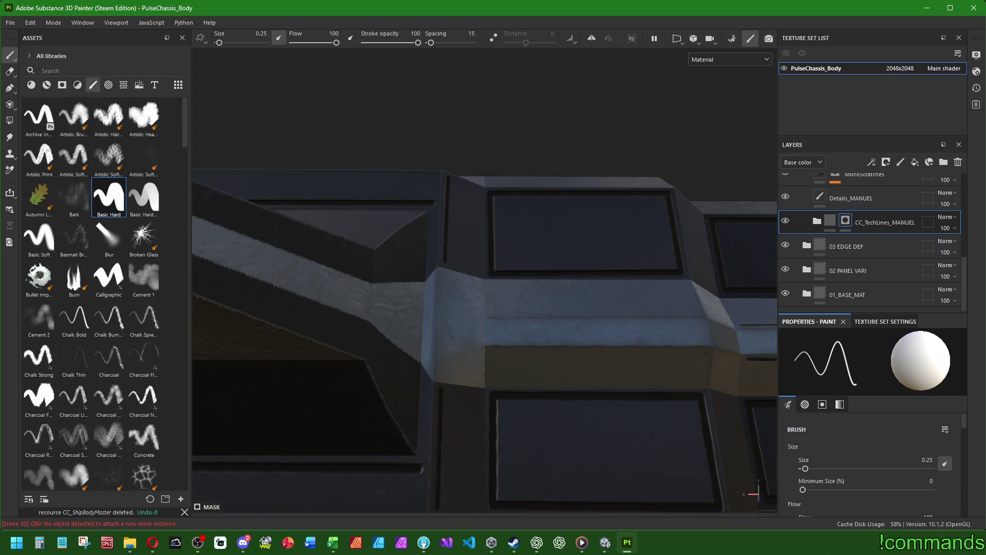
left_click(704, 353, "shift")
mouse_move(705, 354)
left_mouse_down()
mouse_move(447, 376)
mouse_move(432, 396)
left_mouse_up()
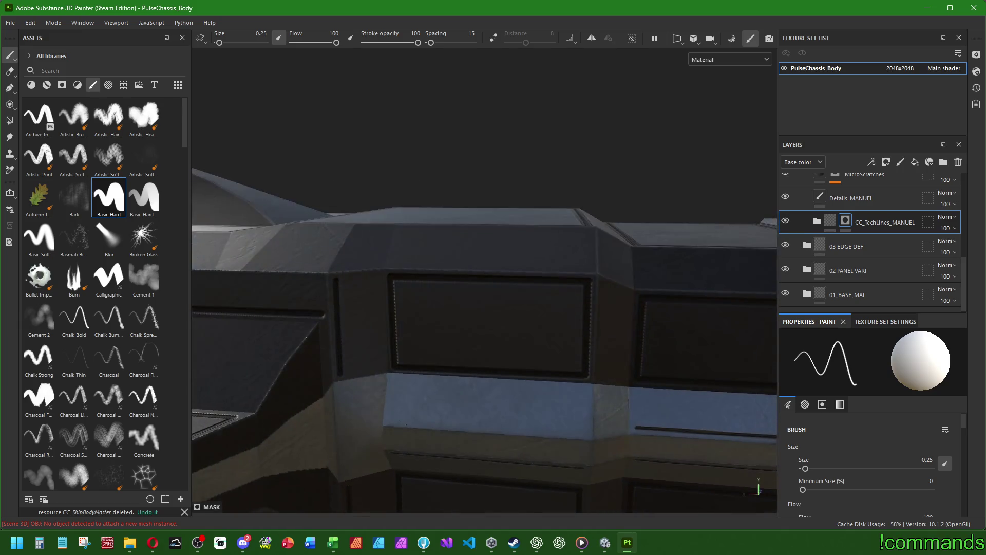
left_click(587, 432, "shift")
left_click_drag(587, 433, 529, 472)
left_click_drag(485, 277, 390, 303)
mouse_move(667, 391)
left_mouse_down()
mouse_move(656, 364)
mouse_move(579, 336)
mouse_move(668, 413)
left_mouse_up()
On the Details_MANUEL layer, select the Screw Bolt brush at size 1.07.
left_click(851, 198)
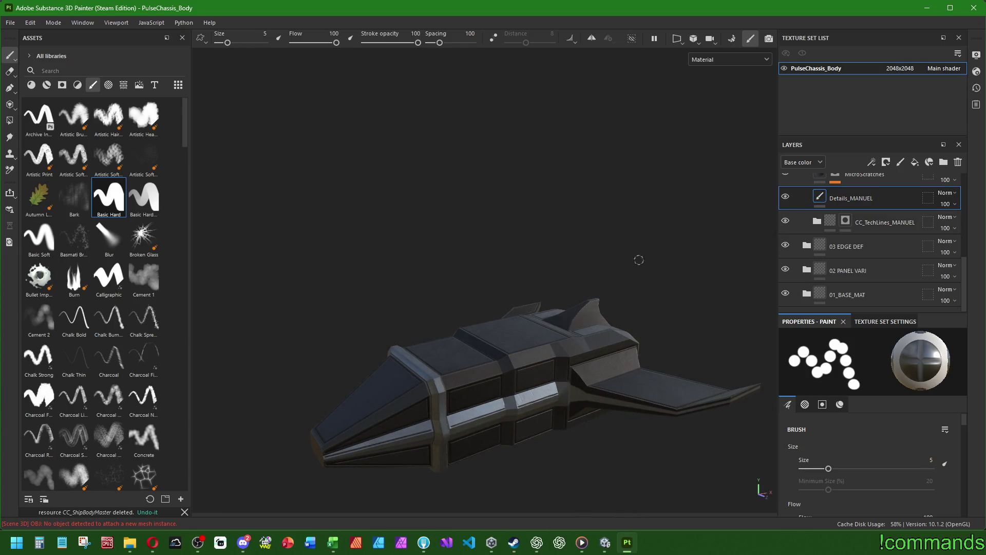
scroll(92, 329, "down", 15)
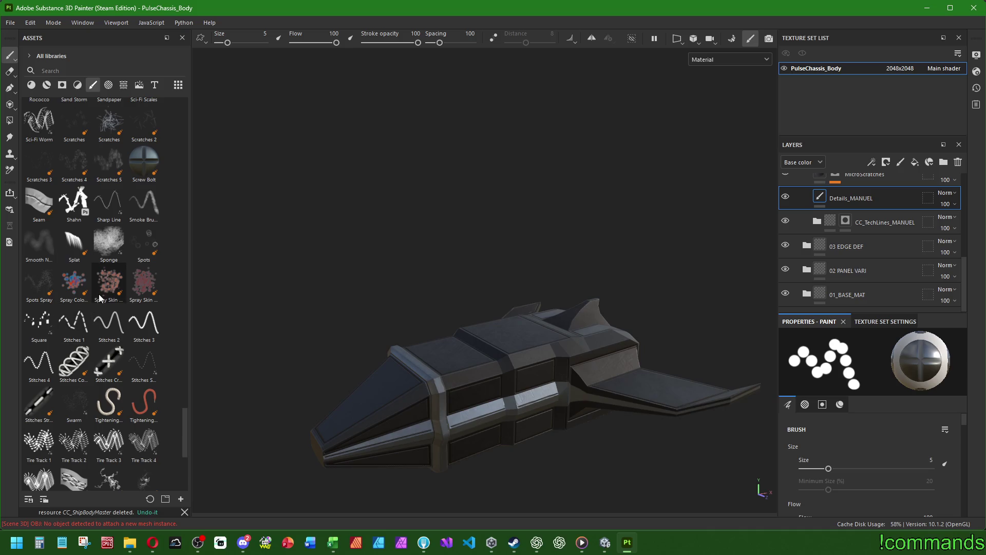
left_click(154, 175)
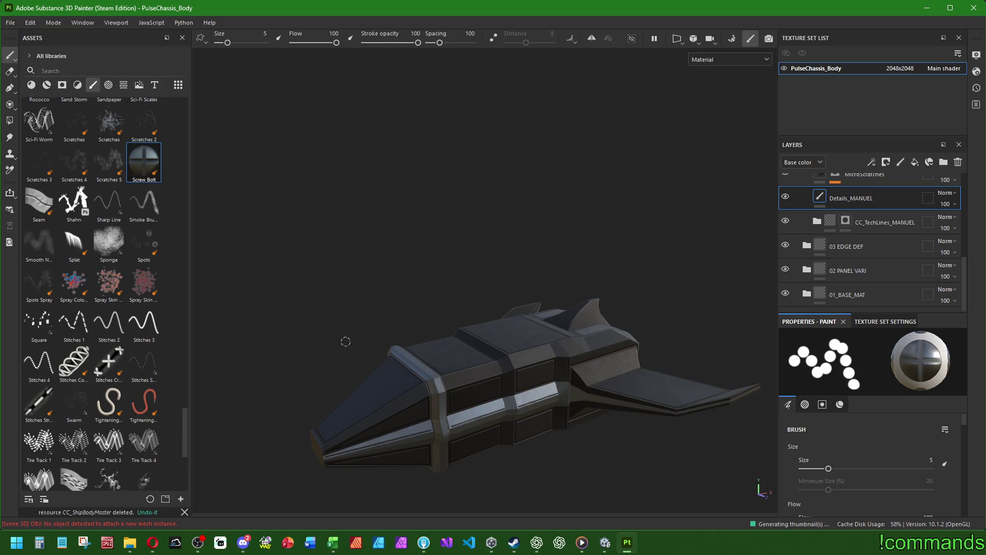
scroll(433, 422, "up", 3)
left_click_drag(443, 323, 525, 374)
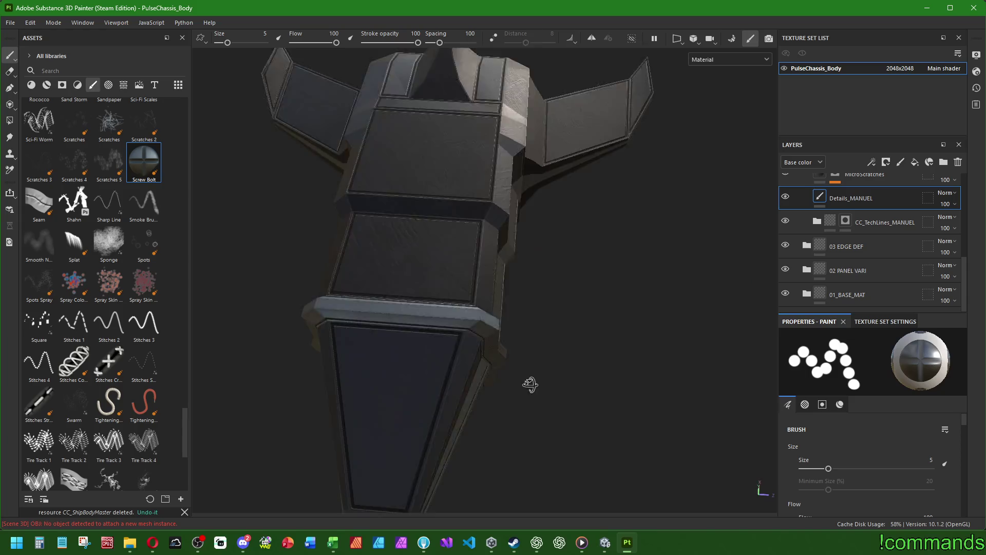
scroll(425, 355, "up", 5)
key("bracketleft")
key("bracketleft")
key("bracketleft")
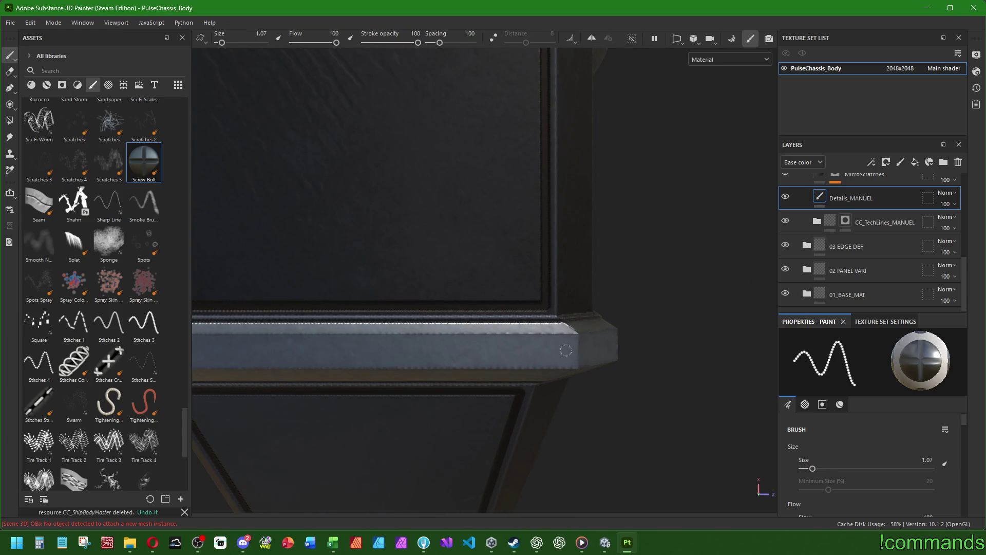
Stamp two screw bolts onto the bevel at the panel corner.
scroll(565, 351, "down", 2)
scroll(445, 326, "up", 2)
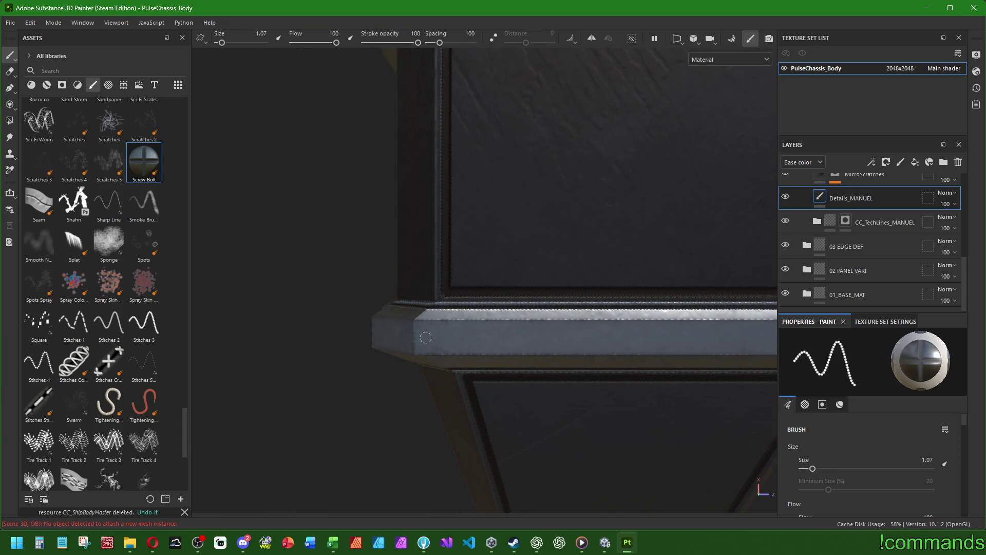
left_click(425, 338)
left_click_drag(424, 338, 430, 320)
mouse_move(468, 367)
left_mouse_down()
mouse_move(360, 308)
mouse_move(202, 248)
mouse_move(342, 400)
mouse_move(430, 350)
mouse_move(451, 262)
left_mouse_up()
scroll(437, 297, "up", 3)
left_click(422, 319)
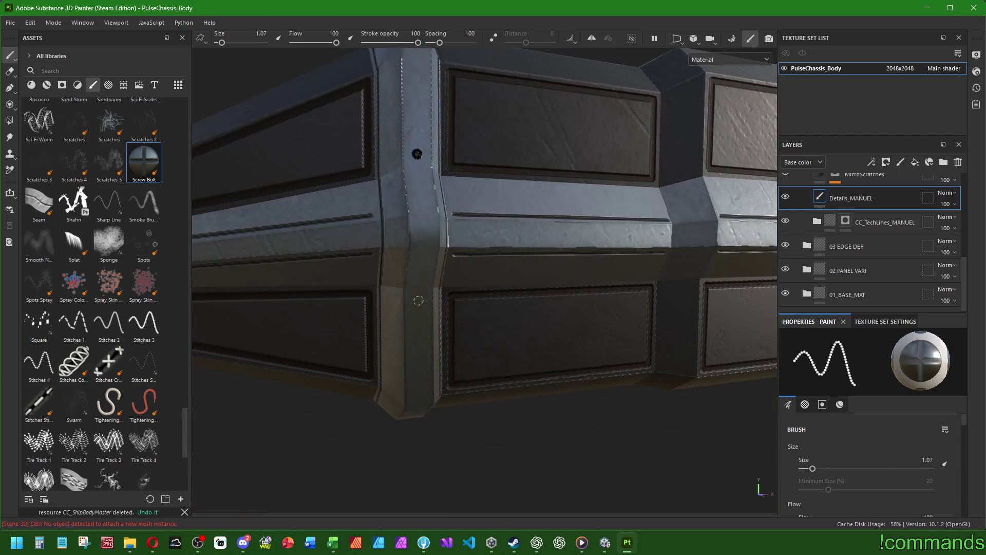
Stamp another screw bolt on the side bevel near the nose.
scroll(418, 302, "down", 5)
left_click_drag(417, 302, 398, 375)
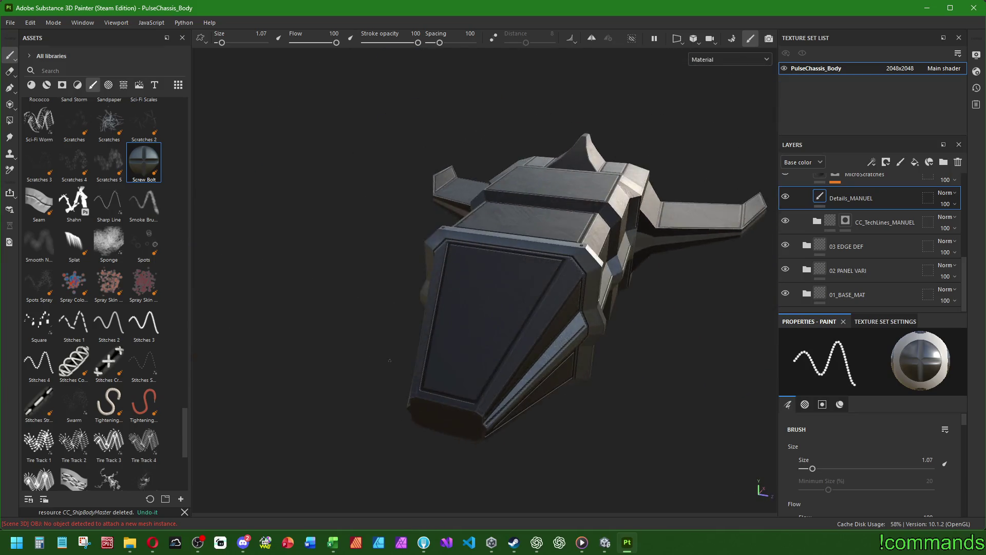
scroll(389, 412, "up", 5)
mouse_move(388, 412)
left_mouse_down()
mouse_move(447, 359)
mouse_move(493, 257)
left_mouse_up()
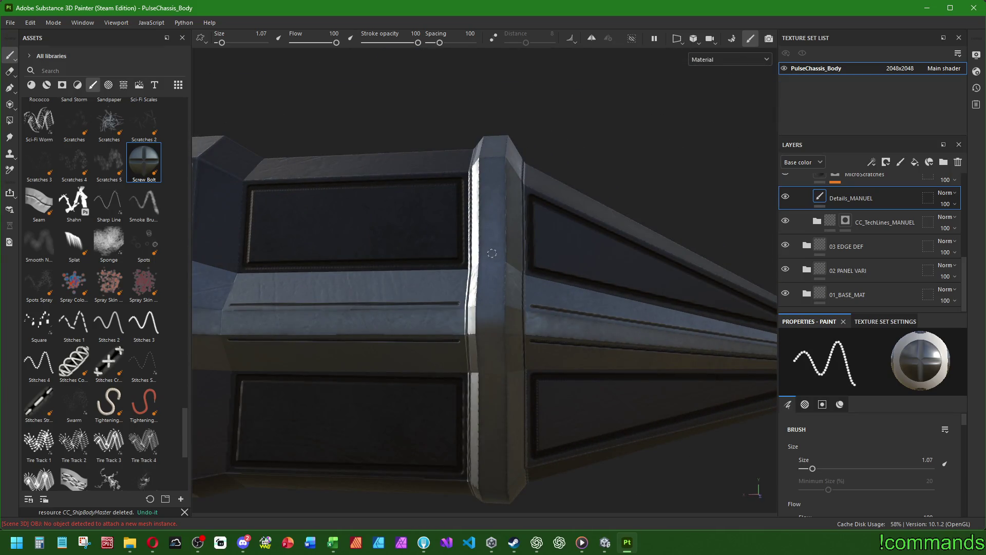
left_click(488, 371)
scroll(489, 371, "down", 3)
mouse_move(489, 371)
left_mouse_down()
mouse_move(401, 328)
mouse_move(517, 348)
left_mouse_up()
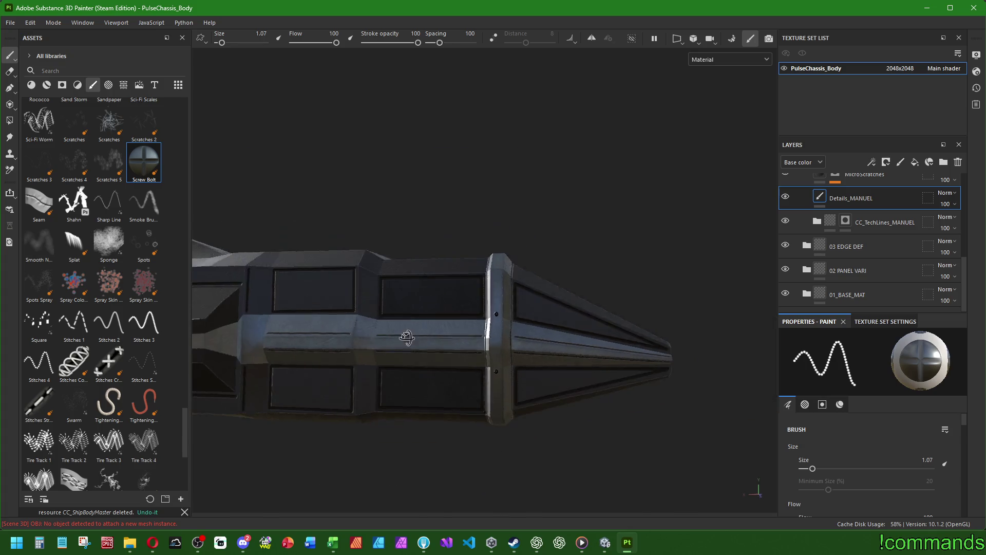
Orbit around the chassis to review the stamped bolts from several angles.
scroll(401, 329, "up", 3)
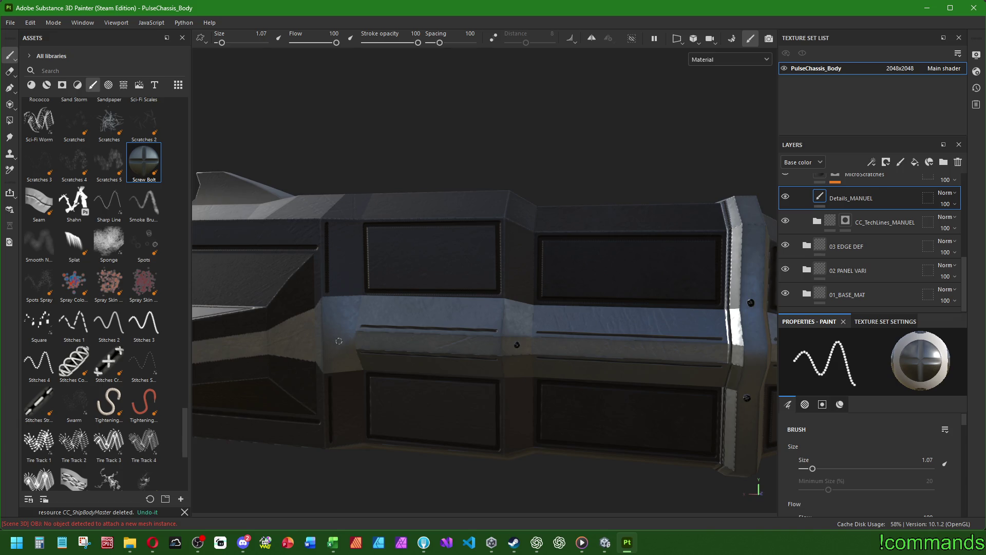
scroll(350, 340, "down", 3)
left_click_drag(349, 340, 479, 345)
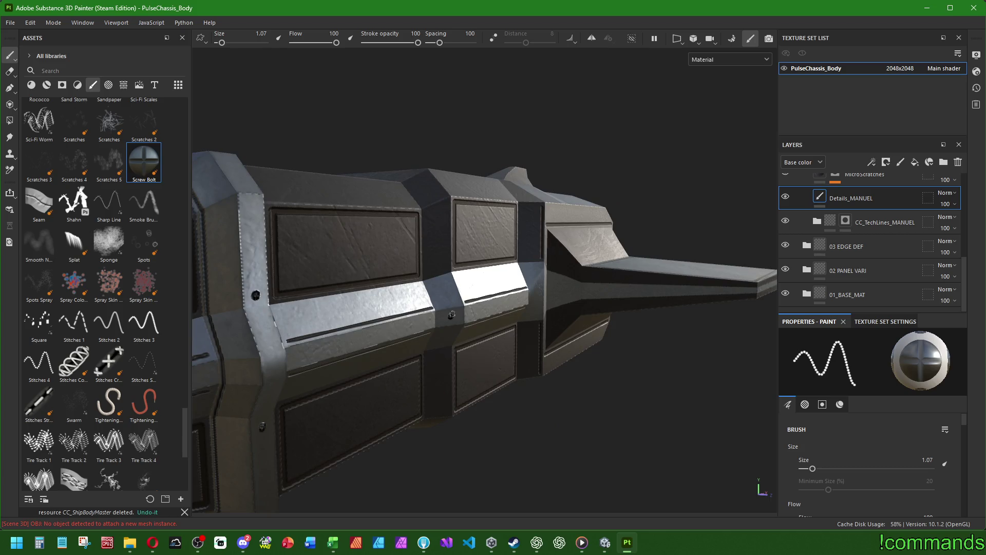
mouse_move(535, 297)
left_mouse_down()
mouse_move(651, 310)
mouse_move(563, 325)
mouse_move(608, 305)
mouse_move(242, 322)
mouse_move(521, 327)
mouse_move(535, 294)
left_mouse_up()
scroll(521, 327, "up", 3)
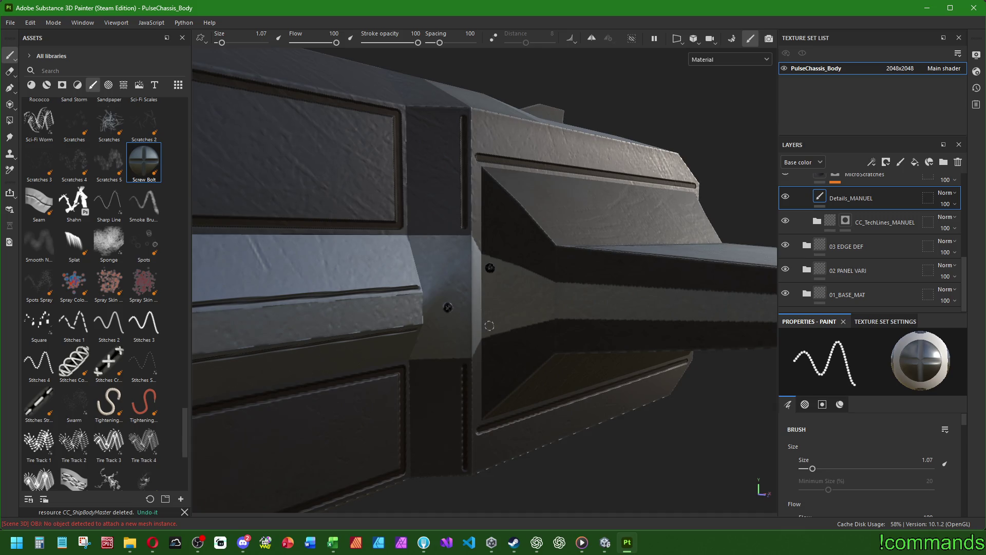
scroll(489, 326, "down", 5)
left_click_drag(489, 326, 439, 335)
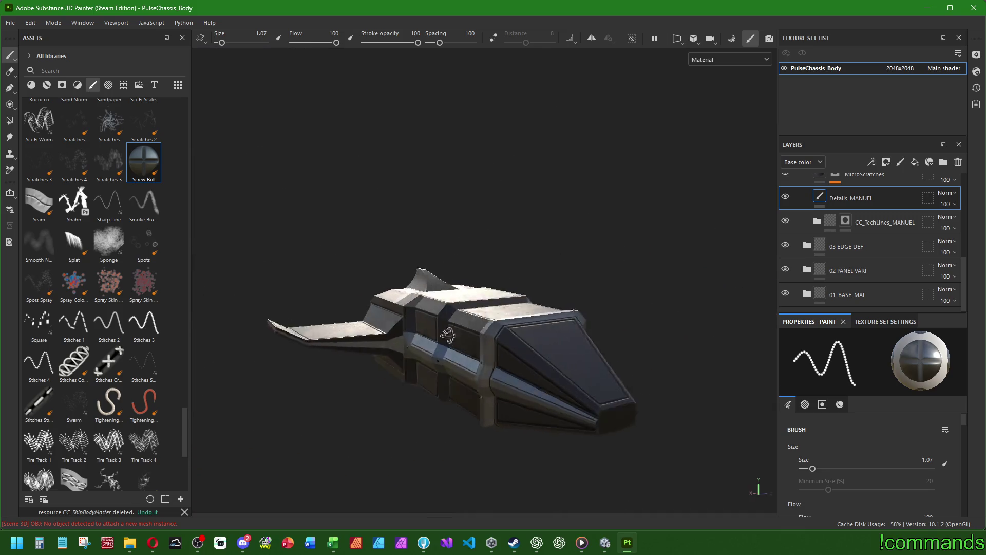
Orbit around the chassis nose, front panel and boom arm to the vent area.
scroll(439, 335, "up", 5)
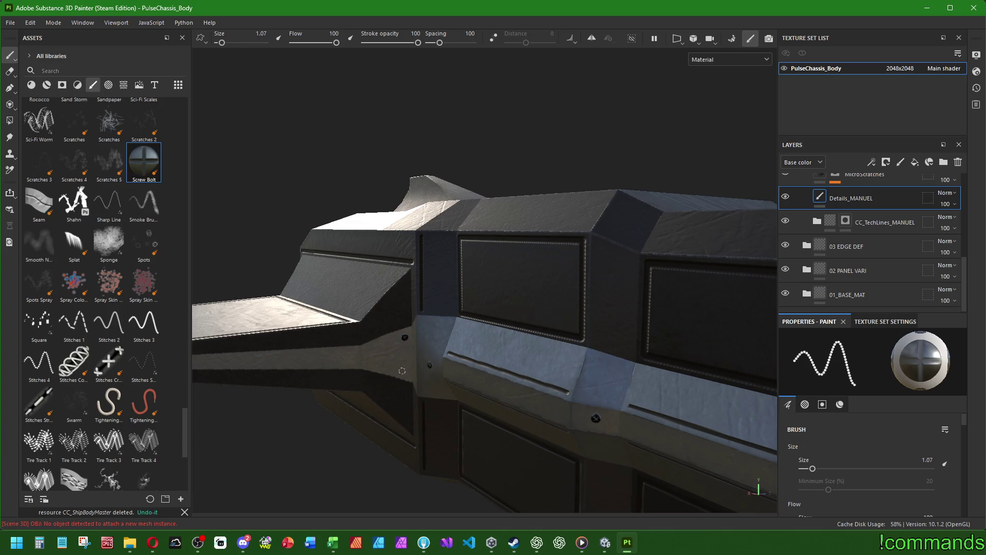
scroll(404, 337, "down", 4)
mouse_move(405, 337)
left_mouse_down()
mouse_move(599, 354)
mouse_move(414, 330)
left_mouse_up()
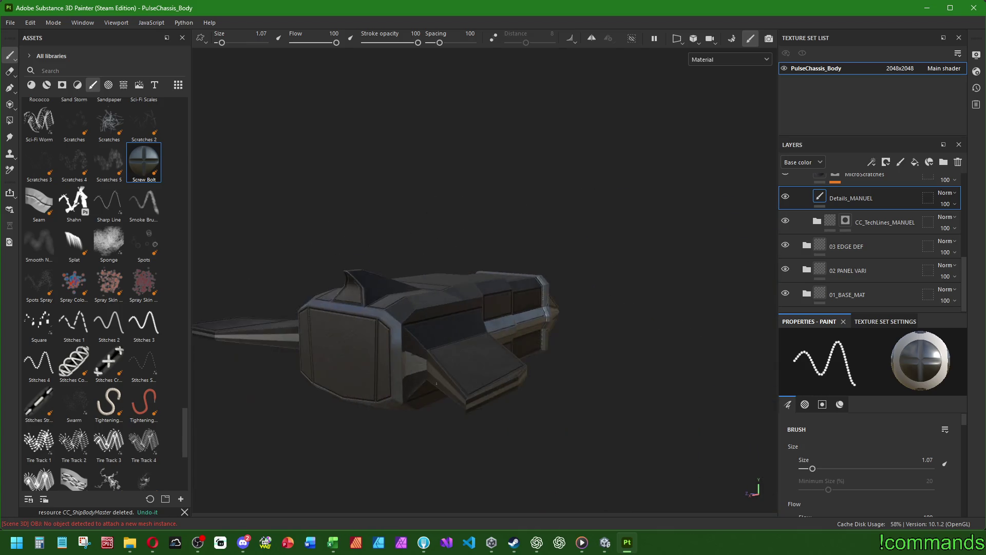
scroll(415, 330, "up", 5)
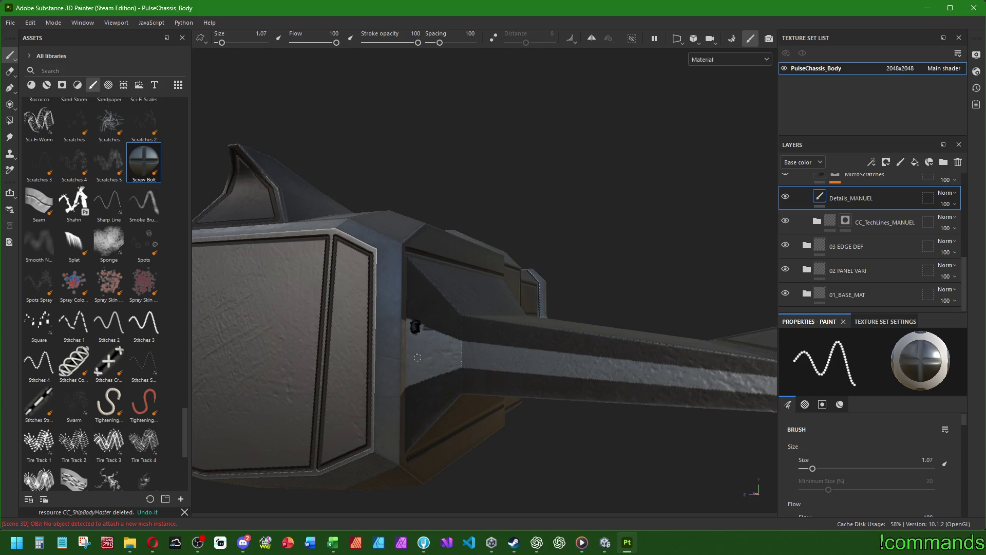
mouse_move(415, 352)
left_mouse_down()
mouse_move(567, 354)
mouse_move(589, 409)
mouse_move(594, 403)
left_mouse_up()
scroll(462, 340, "down", 4)
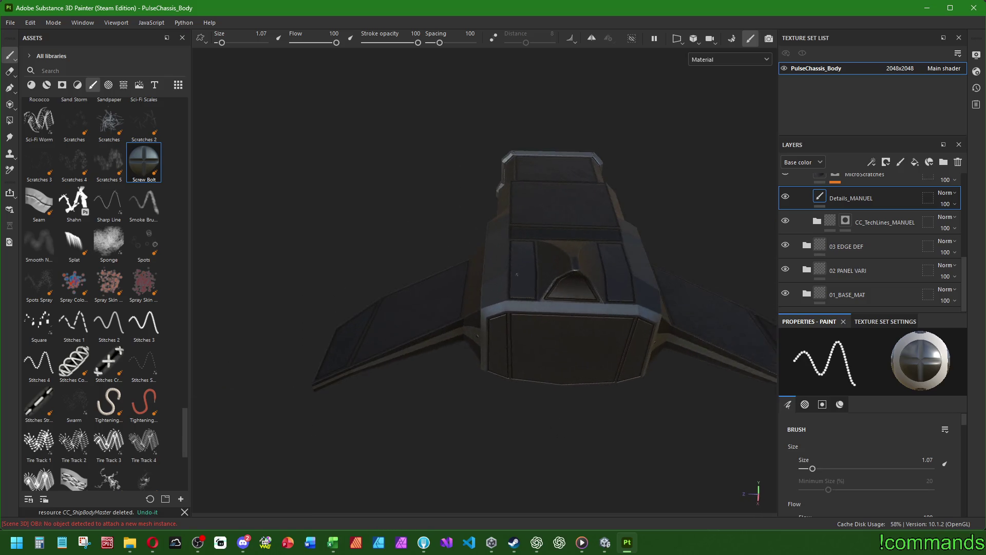
scroll(548, 328, "up", 4)
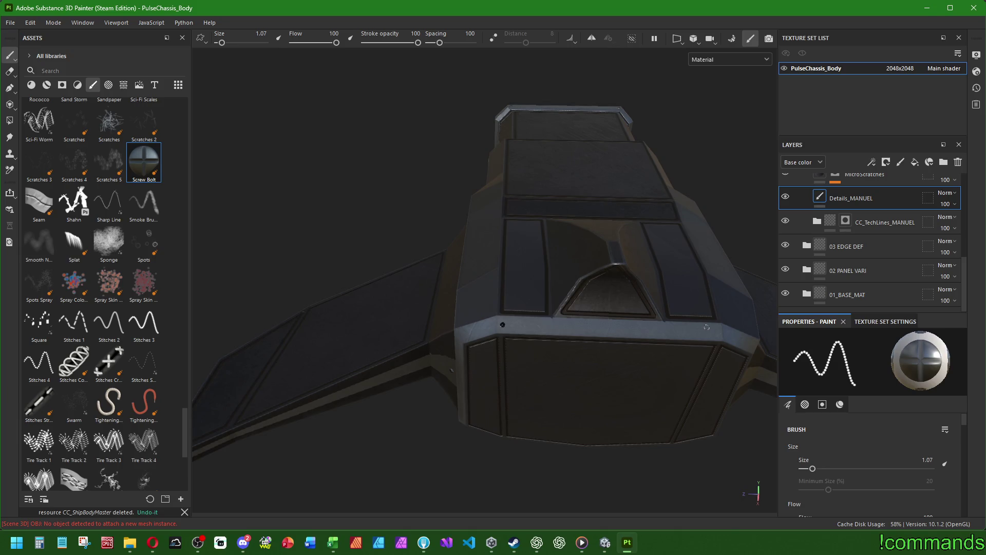
left_click_drag(586, 424, 492, 359)
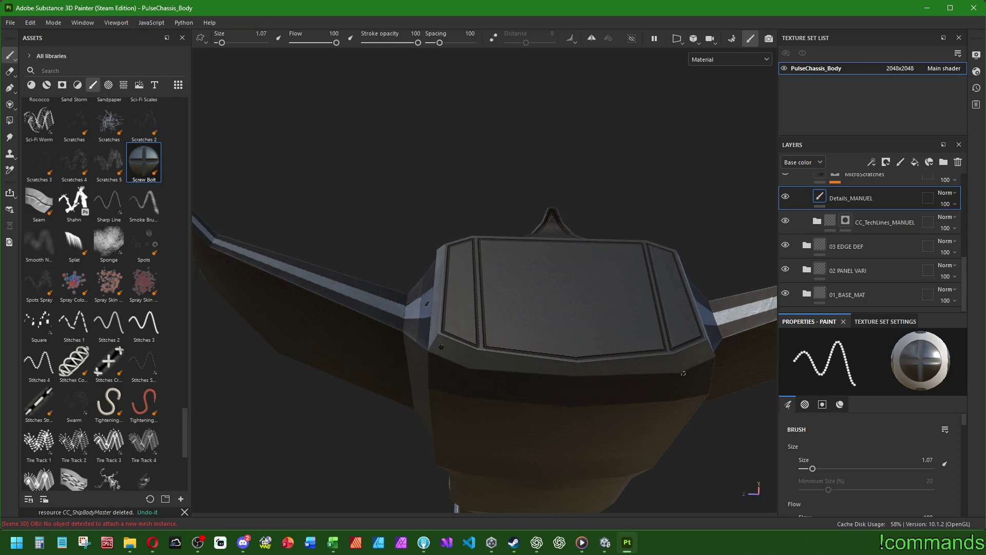
left_click_drag(655, 372, 549, 375)
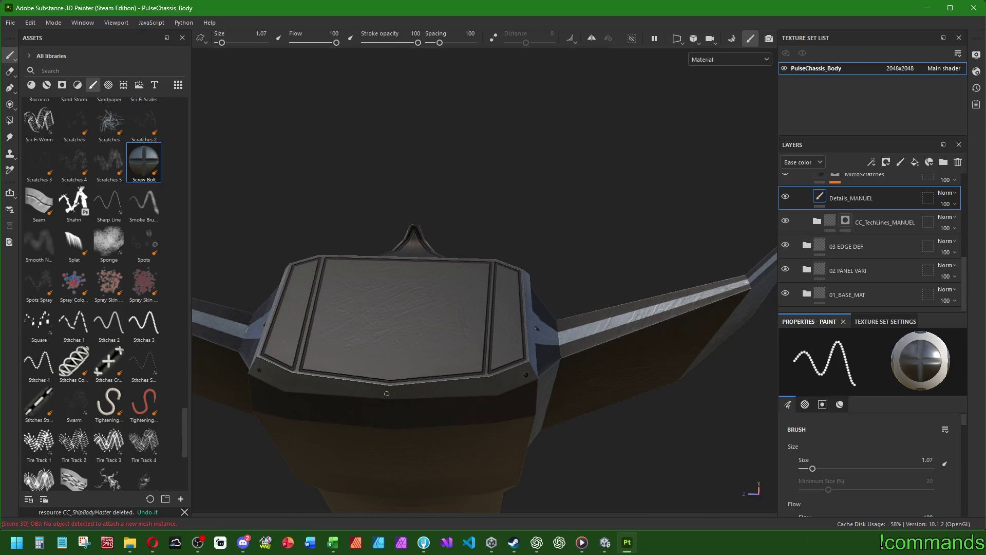
mouse_move(389, 394)
left_mouse_down()
mouse_move(359, 268)
mouse_move(385, 297)
mouse_move(433, 403)
mouse_move(424, 328)
mouse_move(500, 394)
mouse_move(488, 374)
mouse_move(530, 348)
mouse_move(460, 293)
mouse_move(329, 354)
mouse_move(381, 346)
mouse_move(354, 308)
mouse_move(372, 376)
mouse_move(440, 380)
mouse_move(446, 337)
mouse_move(440, 396)
mouse_move(658, 340)
mouse_move(590, 329)
left_mouse_up()
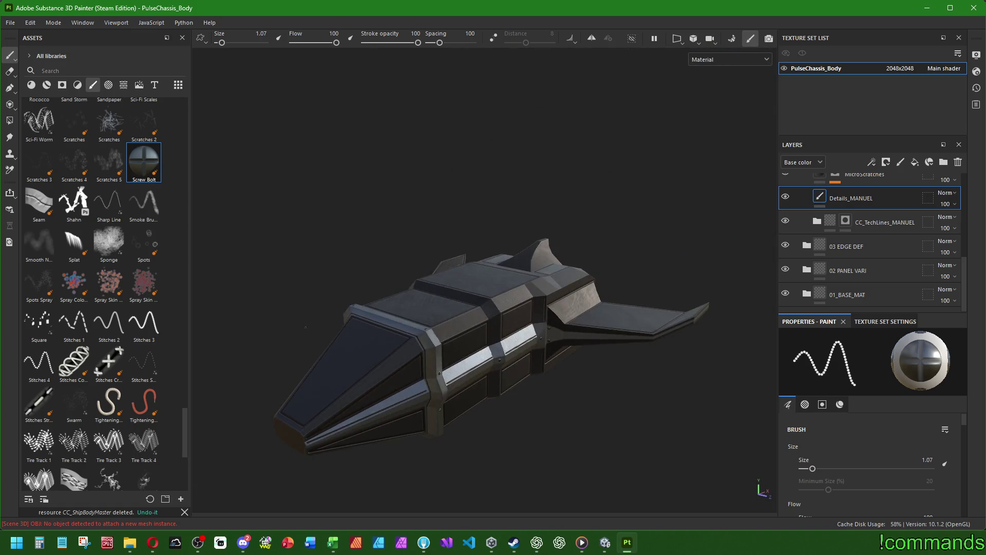
scroll(97, 288, "up", 10)
scroll(96, 287, "down", 10)
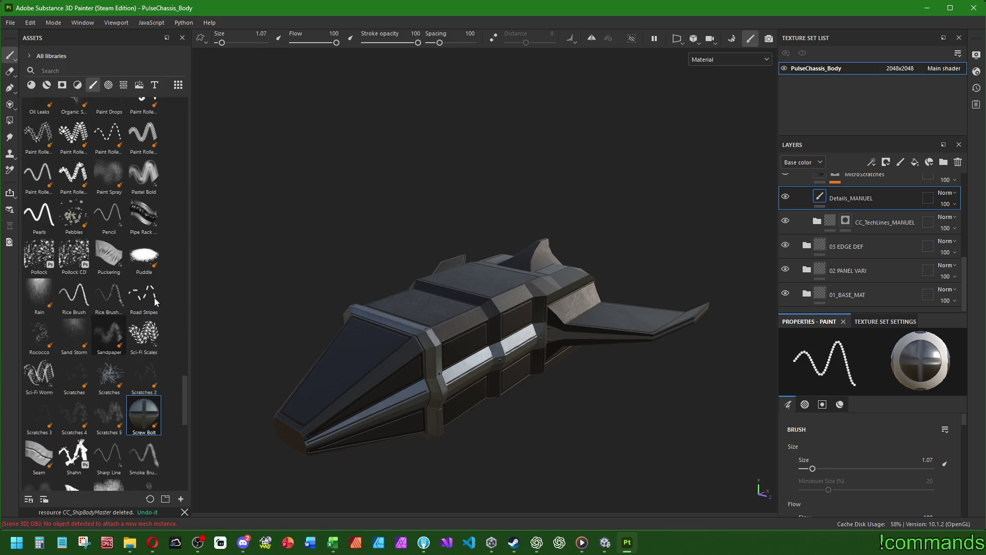
scroll(124, 273, "up", 5)
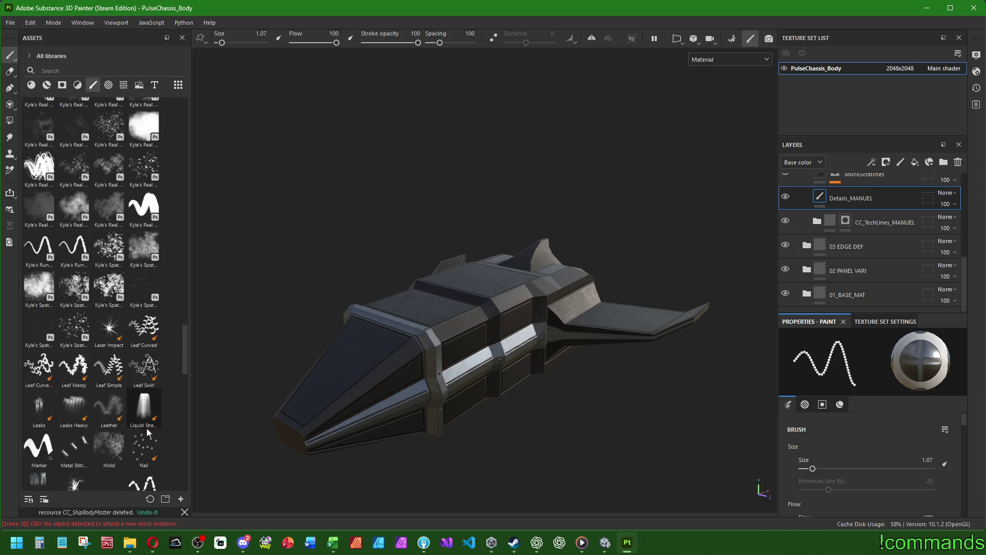
Switch to the Nail brush at size 2.18 and nail the front panel's left corners.
left_click(145, 449)
mouse_move(347, 356)
left_mouse_down()
mouse_move(319, 399)
mouse_move(255, 297)
mouse_move(432, 370)
mouse_move(343, 375)
mouse_move(335, 219)
left_mouse_up()
key("bracketleft")
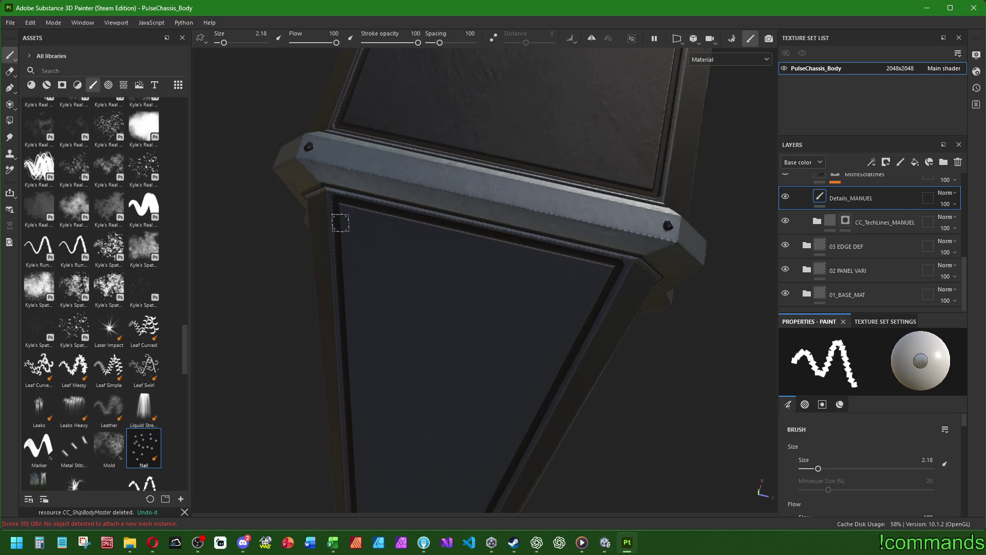
left_click(346, 212)
left_click_drag(602, 272, 507, 194)
left_click(418, 352)
Stamp nails on the upper and lower panels near the chassis nose.
left_click_drag(635, 432, 490, 284)
left_click(466, 282)
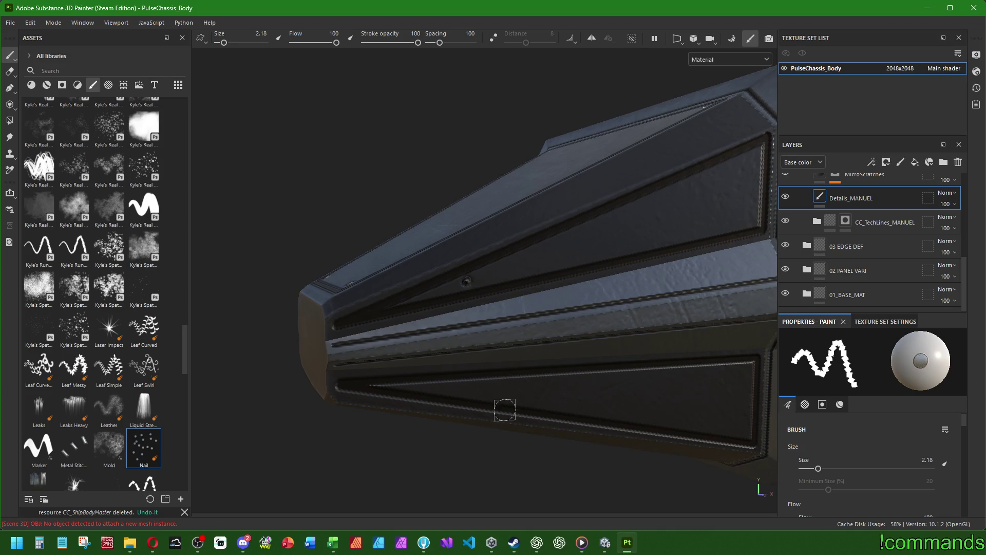
mouse_move(454, 391)
left_mouse_down()
mouse_move(277, 341)
mouse_move(590, 330)
mouse_move(253, 335)
left_mouse_up()
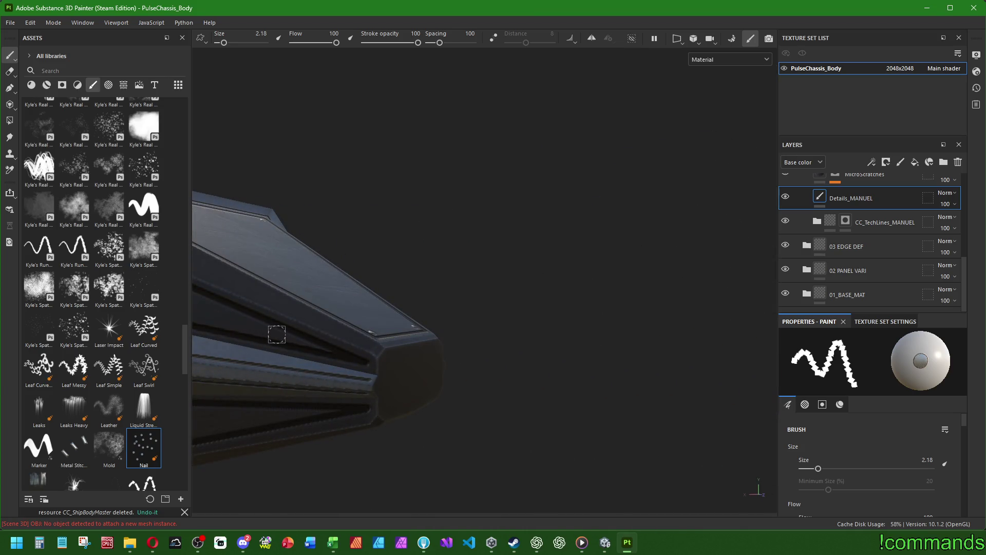
left_click(272, 332)
left_click(272, 416)
Add two nails to the upper panel corners on the nose's centre band.
mouse_move(289, 414)
left_mouse_down()
mouse_move(589, 337)
mouse_move(292, 347)
mouse_move(484, 343)
left_mouse_up()
left_click_drag(634, 345, 488, 286)
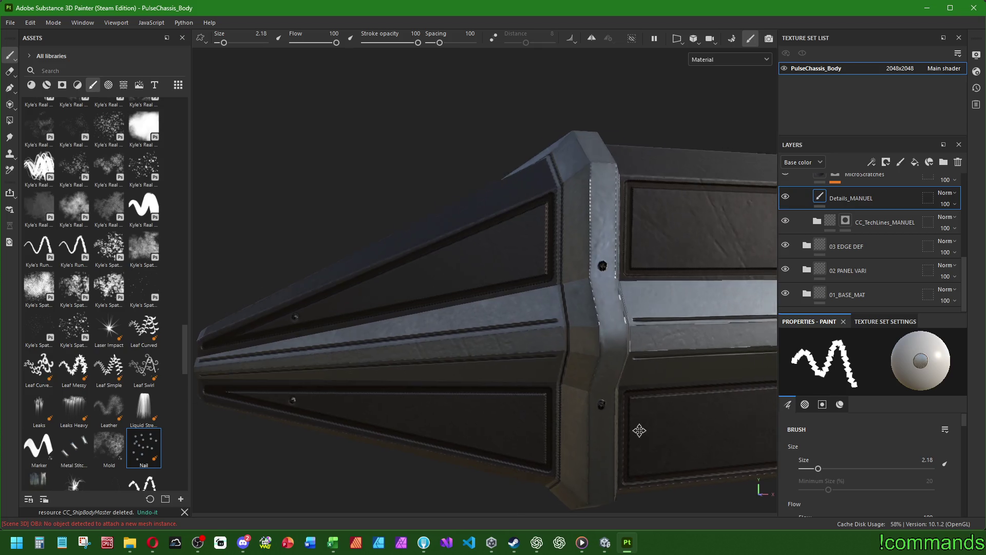
left_click(488, 275)
left_click(489, 225)
From the nose's other side, rivet the upper panel and lower panel's right corners.
left_click_drag(486, 461, 389, 180)
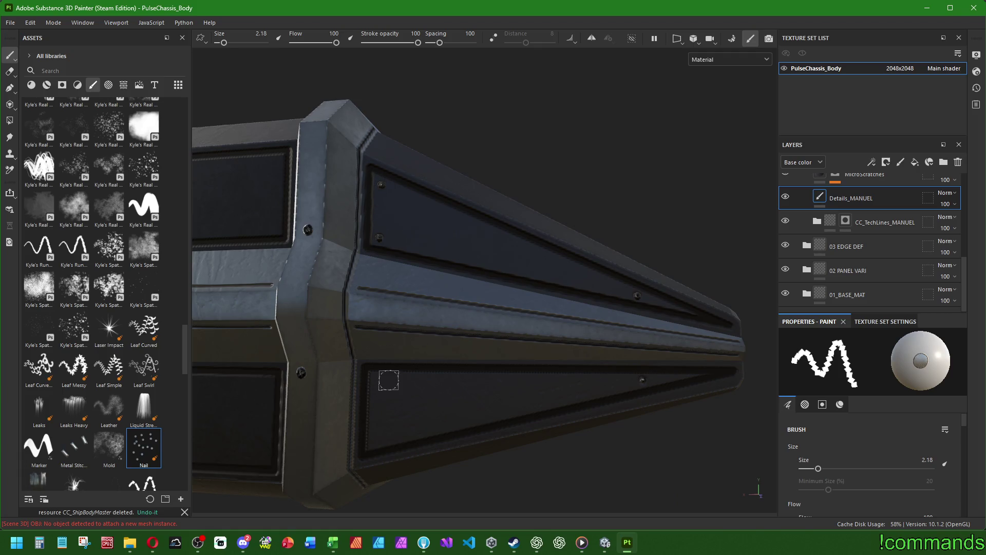
scroll(382, 438, "down", 8)
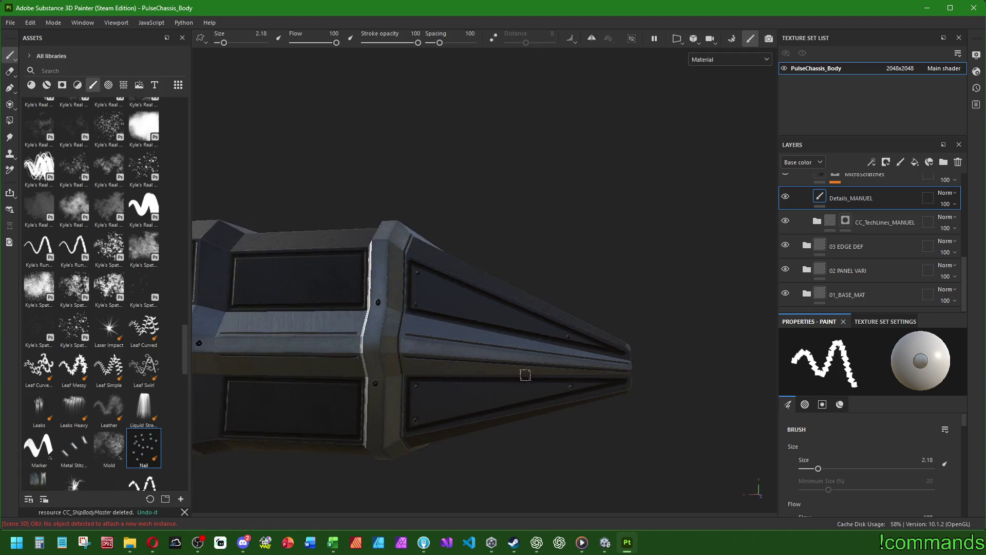
scroll(378, 368, "up", 5)
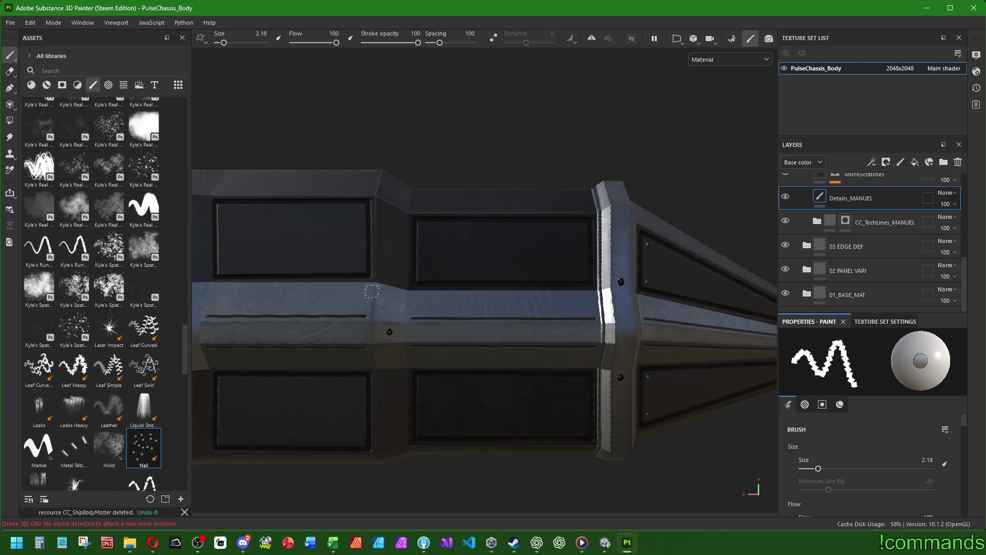
left_click(422, 228)
left_click(584, 227)
left_click(583, 383)
left_click(582, 430)
left_click_drag(350, 331, 510, 297)
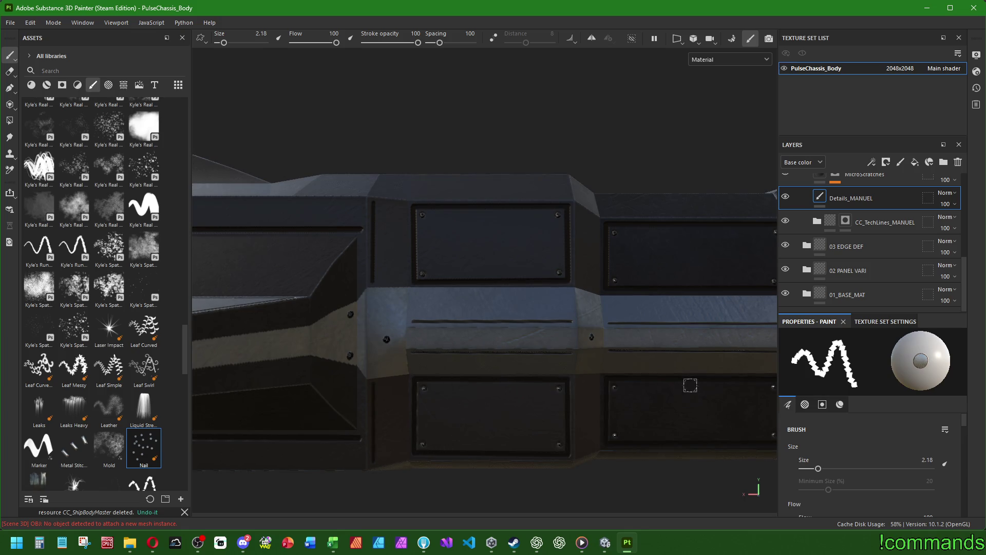
left_click_drag(423, 364, 549, 350)
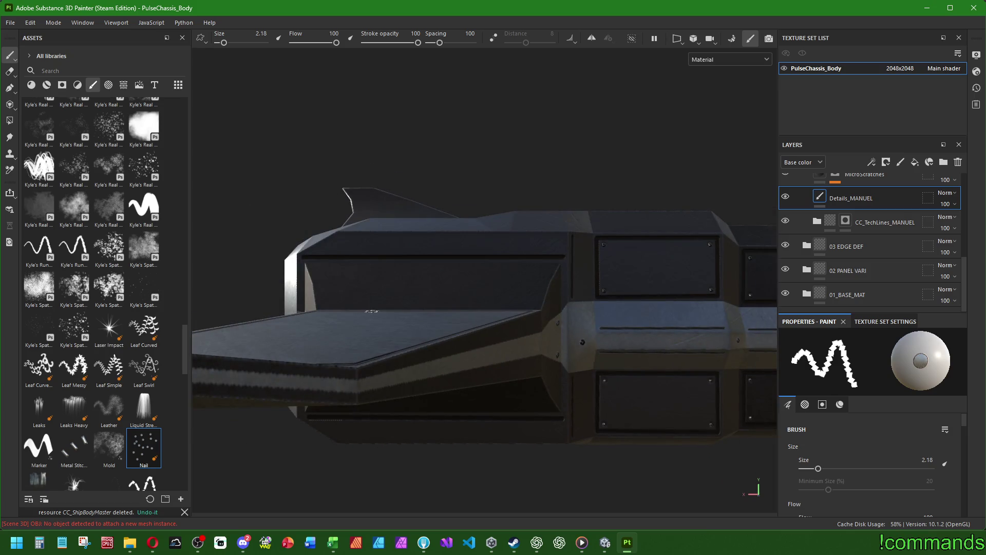
Orbit under the chassis and stamp a nail on an underside panel corner.
scroll(374, 317, "up", 5)
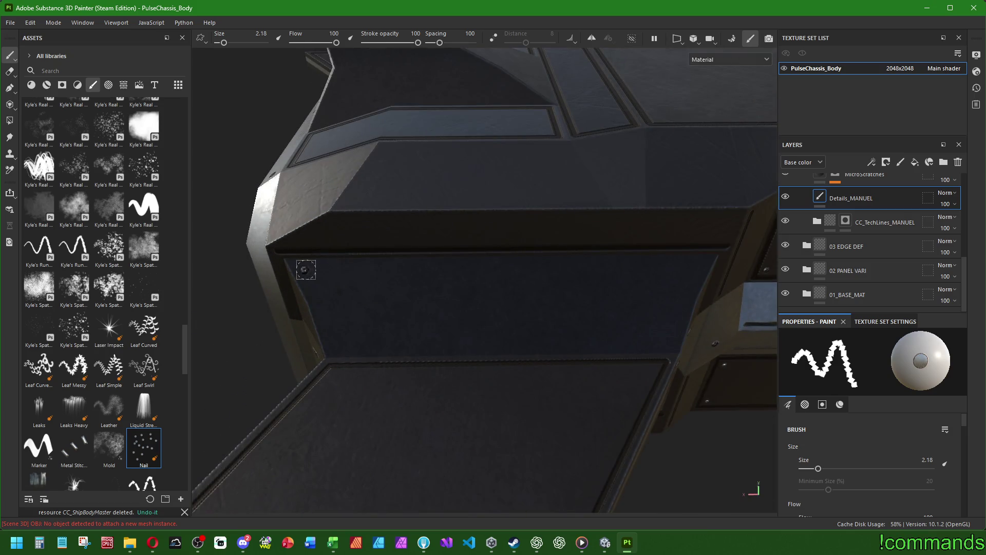
scroll(555, 267, "up", 5)
left_click_drag(555, 266, 548, 171)
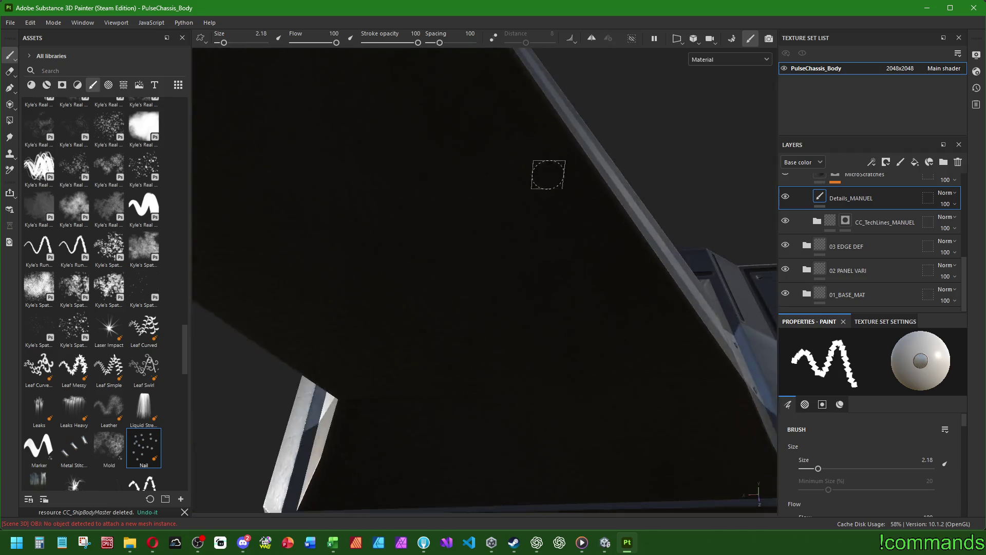
scroll(521, 293, "down", 5)
scroll(436, 361, "up", 5)
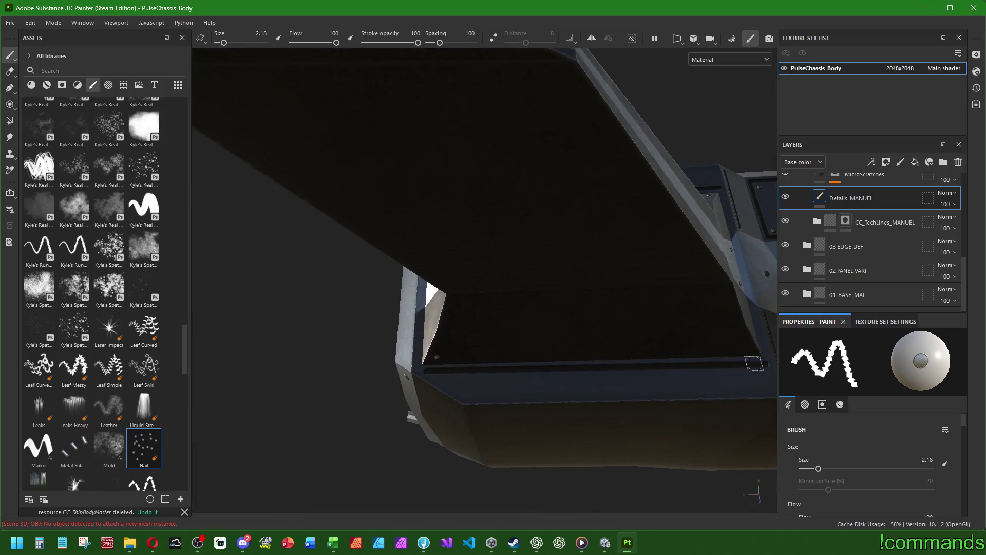
scroll(761, 353, "down", 5)
mouse_move(762, 352)
left_mouse_down()
mouse_move(550, 286)
mouse_move(788, 340)
mouse_move(573, 323)
left_mouse_up()
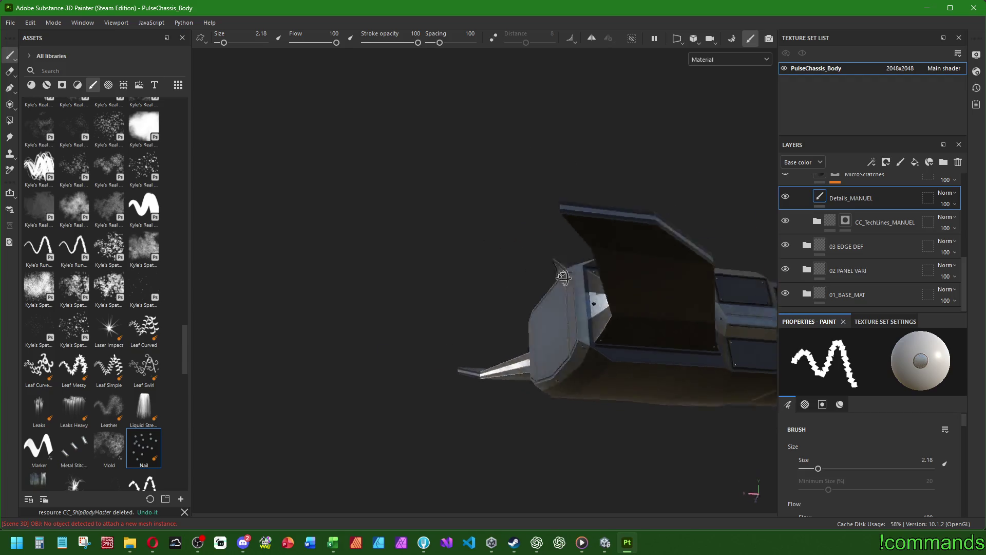
scroll(524, 375, "up", 5)
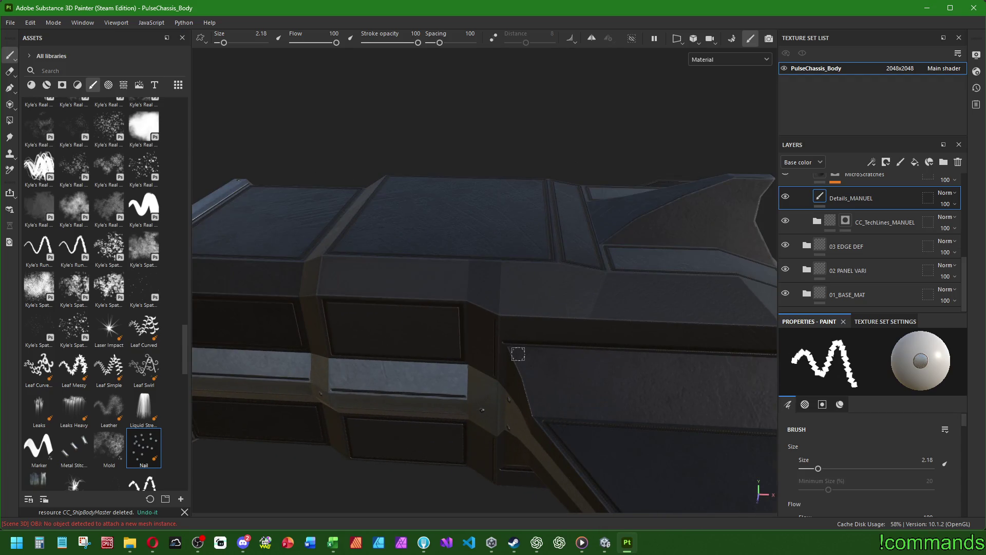
mouse_move(632, 375)
left_mouse_down()
mouse_move(630, 322)
mouse_move(527, 427)
left_mouse_up()
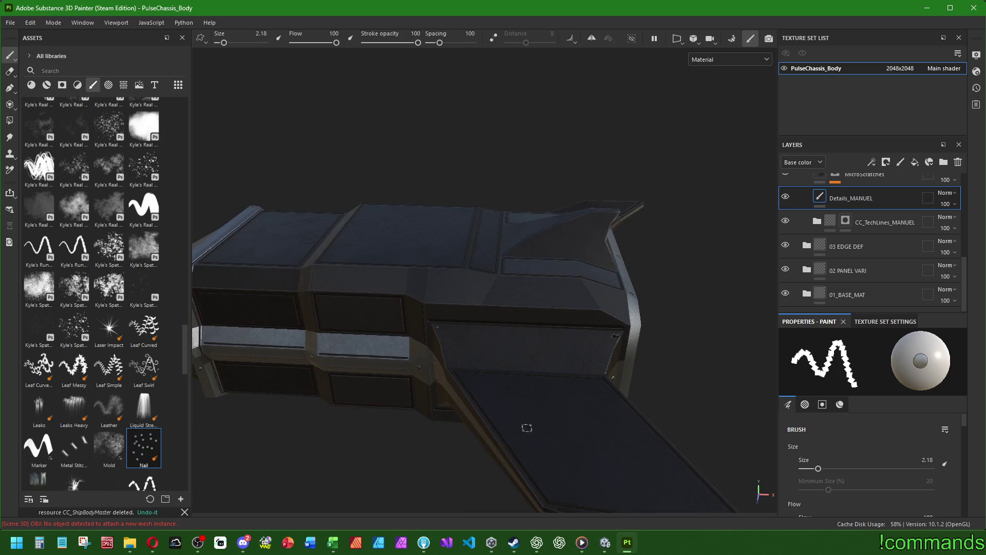
left_click_drag(605, 369, 594, 315)
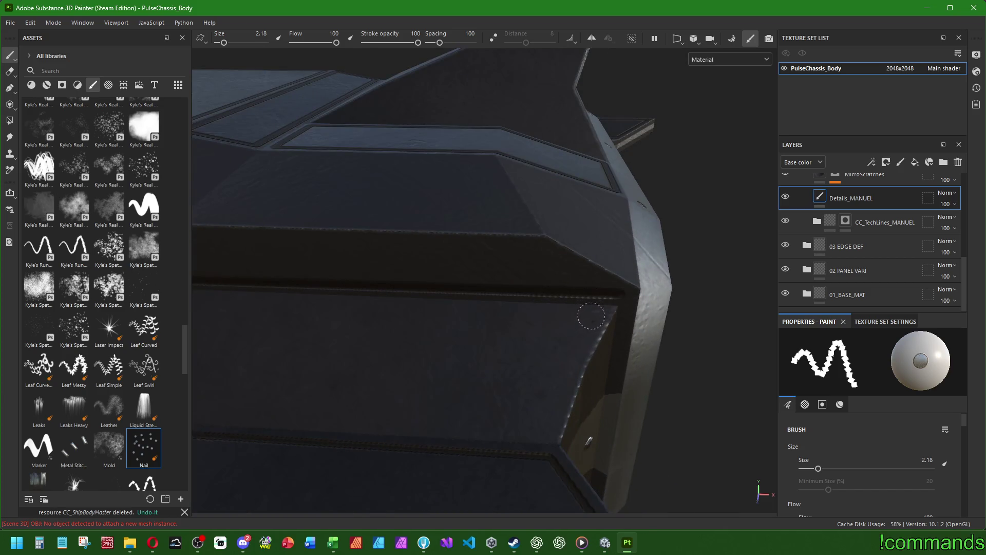
scroll(565, 397, "down", 2)
mouse_move(565, 397)
left_mouse_down()
mouse_move(488, 337)
mouse_move(511, 213)
mouse_move(306, 341)
left_mouse_up()
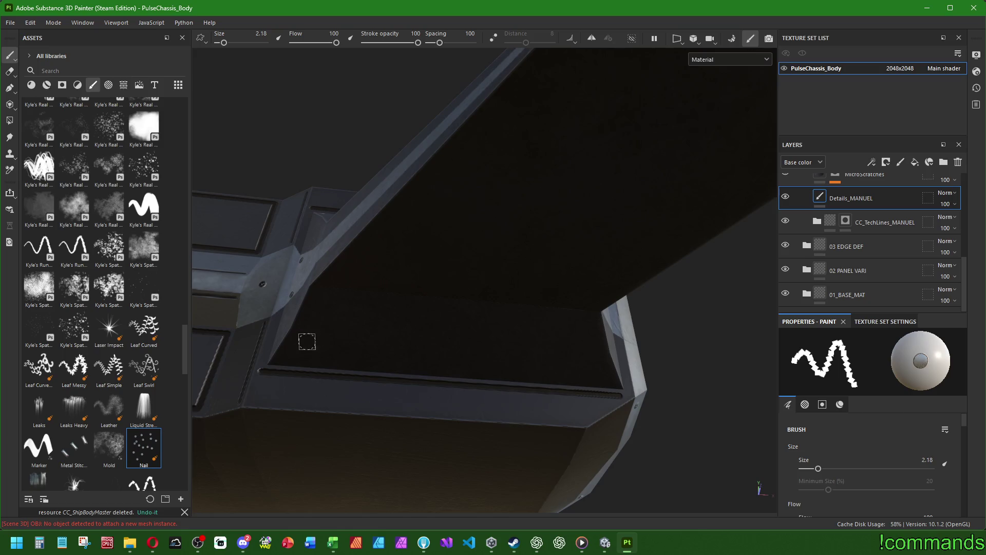
left_click(285, 355)
Nail all four corners of a side panel on the body.
mouse_move(609, 379)
left_mouse_down()
mouse_move(514, 329)
mouse_move(577, 316)
mouse_move(457, 243)
left_mouse_up()
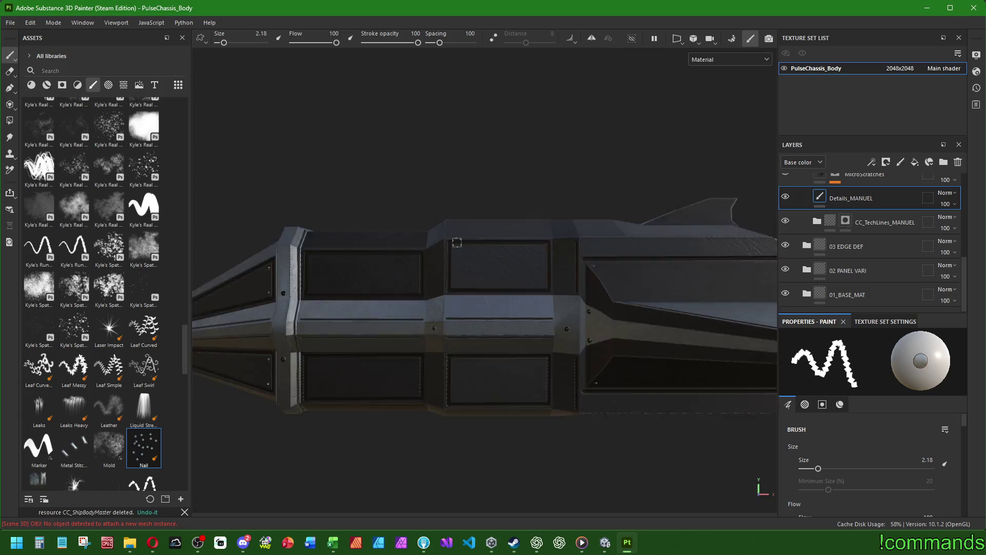
scroll(457, 243, "up", 3)
left_click(451, 254)
left_click(627, 254)
left_click(627, 328)
left_click(450, 328)
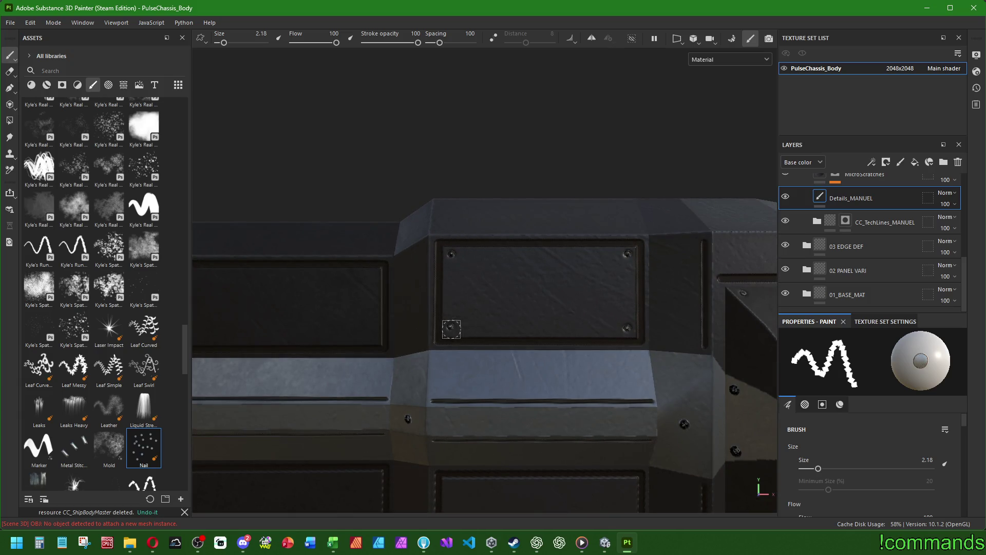
Nail the top-left, top-right and bottom-right corners of the panel below.
left_click_drag(451, 328, 473, 301)
left_click(446, 317)
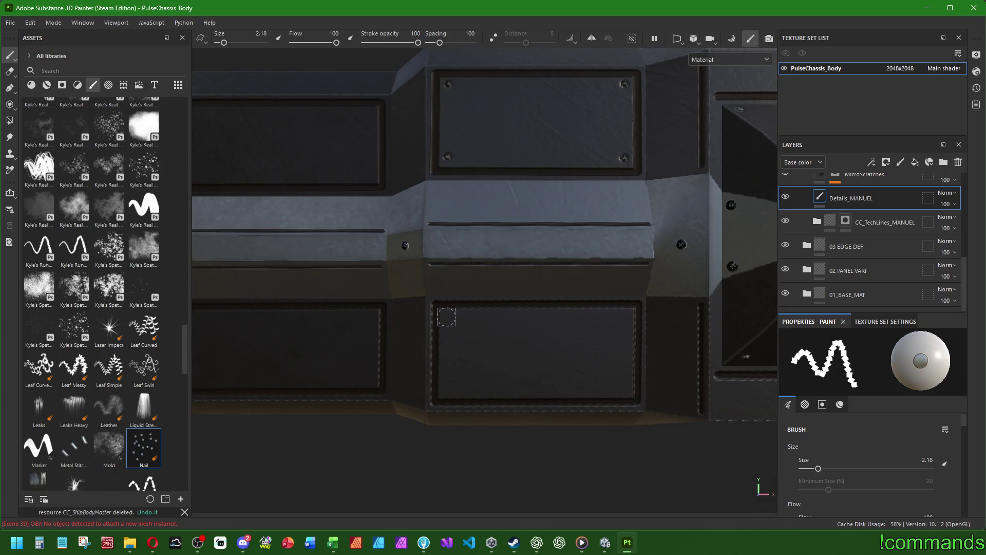
left_click(625, 315)
left_click(626, 388)
From an angled side view, nail the lower panel's left corners and upper panel's corners.
left_click_drag(394, 353, 681, 357)
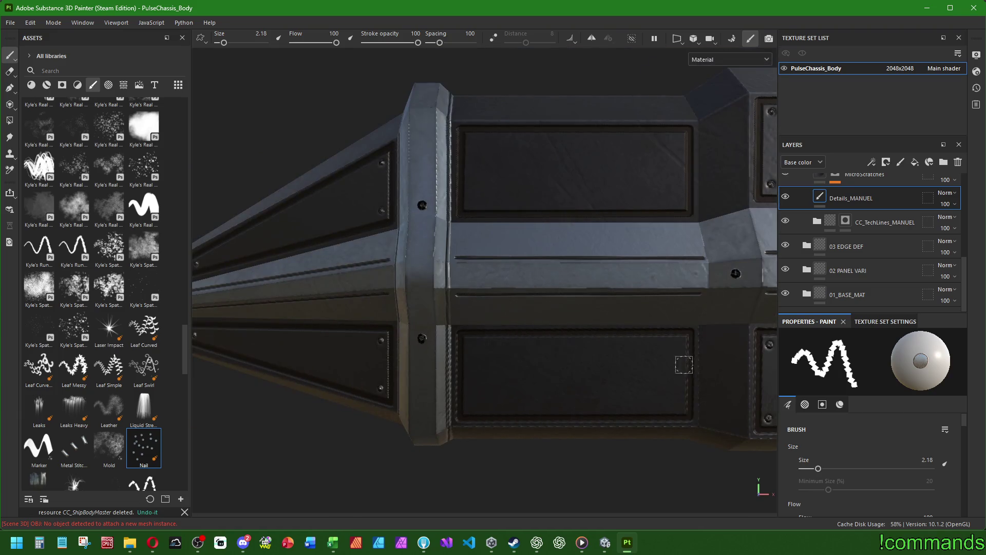
left_click(470, 343)
left_click(470, 407)
left_click(678, 201)
left_click(472, 203)
left_click(474, 140)
Stamp a nail on the right vent panel.
mouse_move(678, 139)
left_mouse_down()
mouse_move(551, 198)
mouse_move(522, 268)
mouse_move(465, 337)
mouse_move(507, 279)
mouse_move(467, 299)
mouse_move(385, 280)
mouse_move(154, 264)
mouse_move(625, 357)
mouse_move(519, 313)
mouse_move(452, 270)
left_mouse_up()
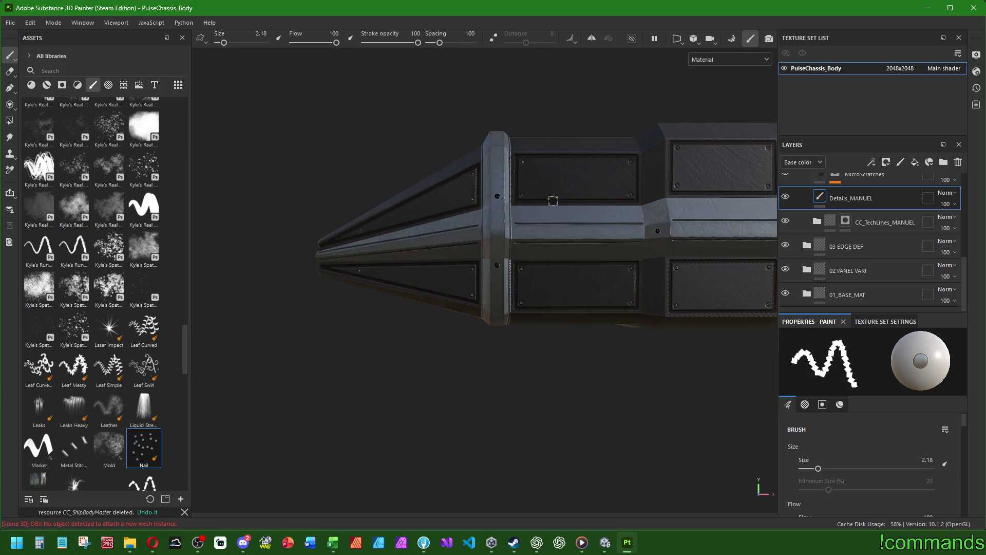
scroll(452, 269, "up", 3)
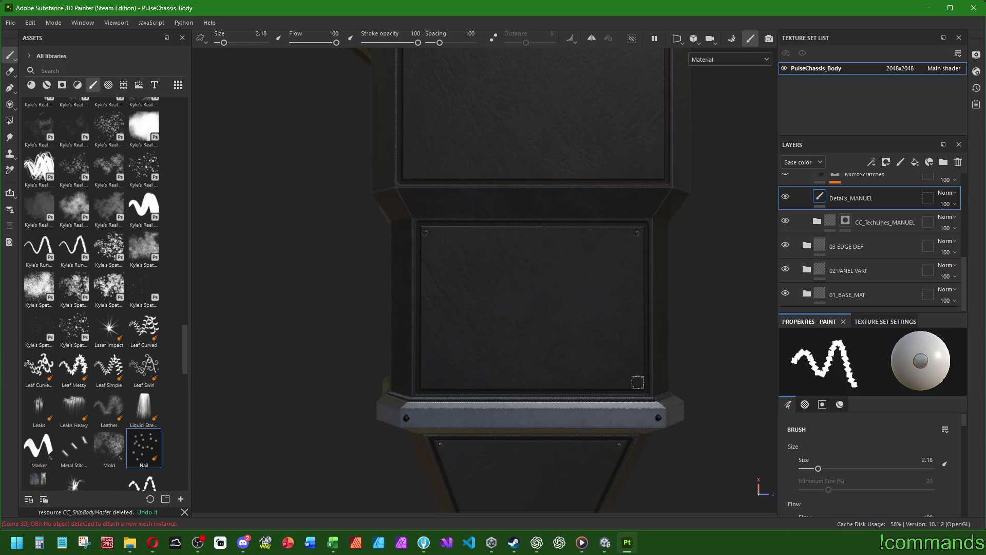
mouse_move(502, 165)
left_mouse_down()
mouse_move(469, 379)
mouse_move(433, 292)
left_mouse_up()
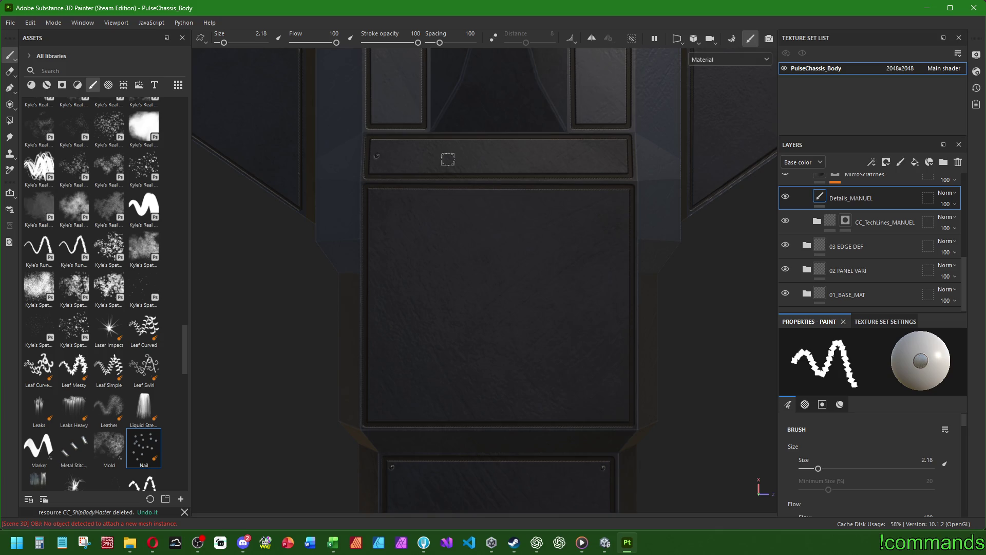
scroll(620, 154, "down", 3)
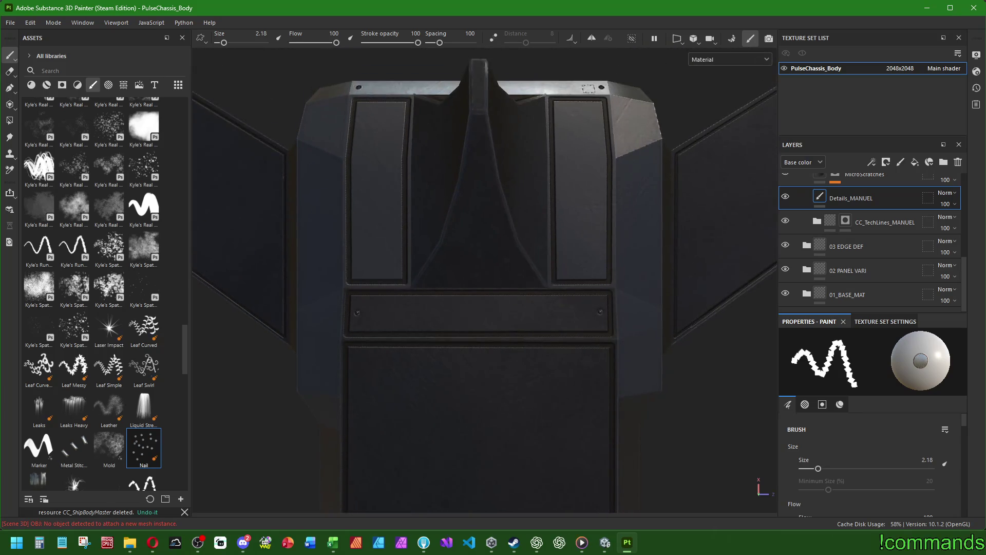
left_click(579, 108)
mouse_move(381, 108)
left_mouse_down()
mouse_move(540, 352)
mouse_move(440, 271)
mouse_move(413, 307)
left_mouse_up()
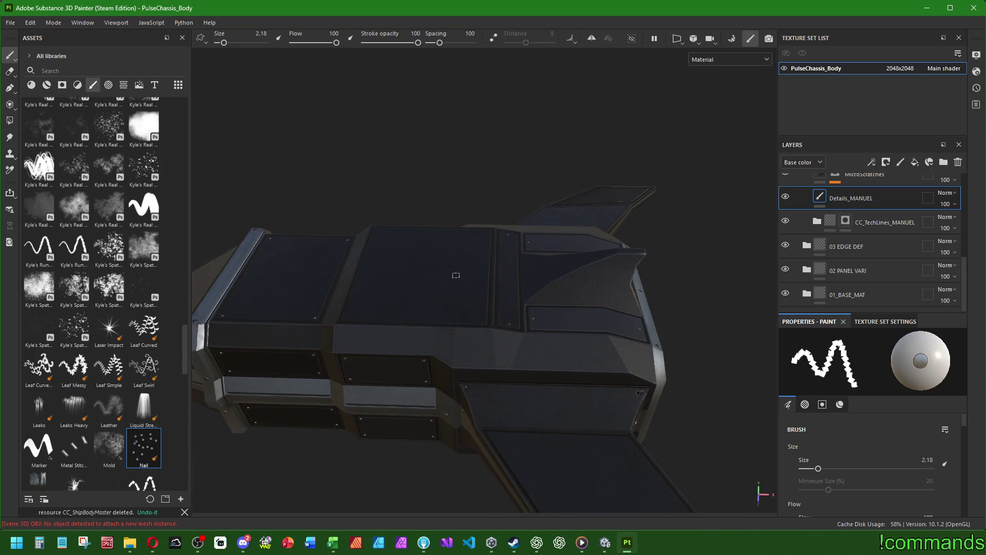
Enlarge the Nail brush and stamp nails on all four corners of the top centre panel.
left_click_drag(510, 270, 379, 268)
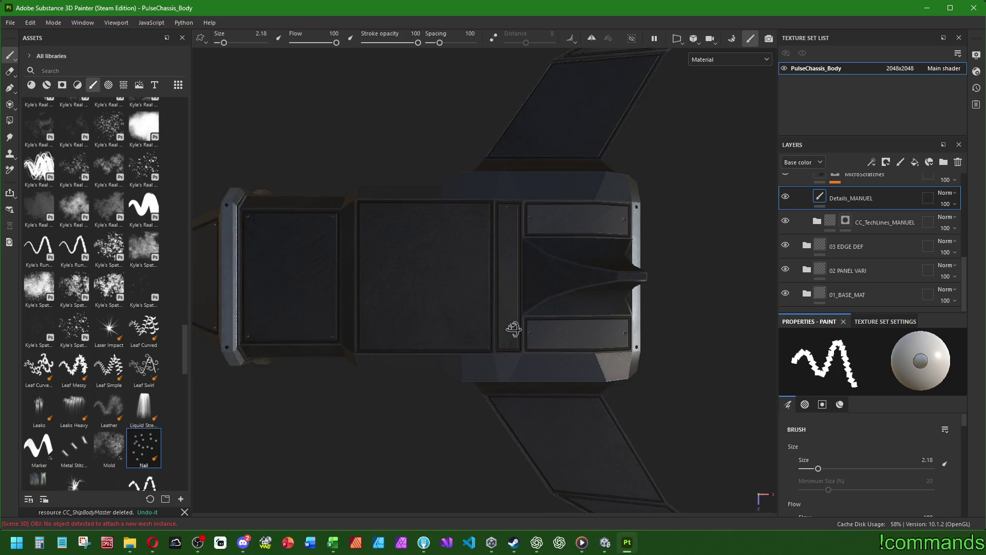
scroll(372, 165, "up", 3)
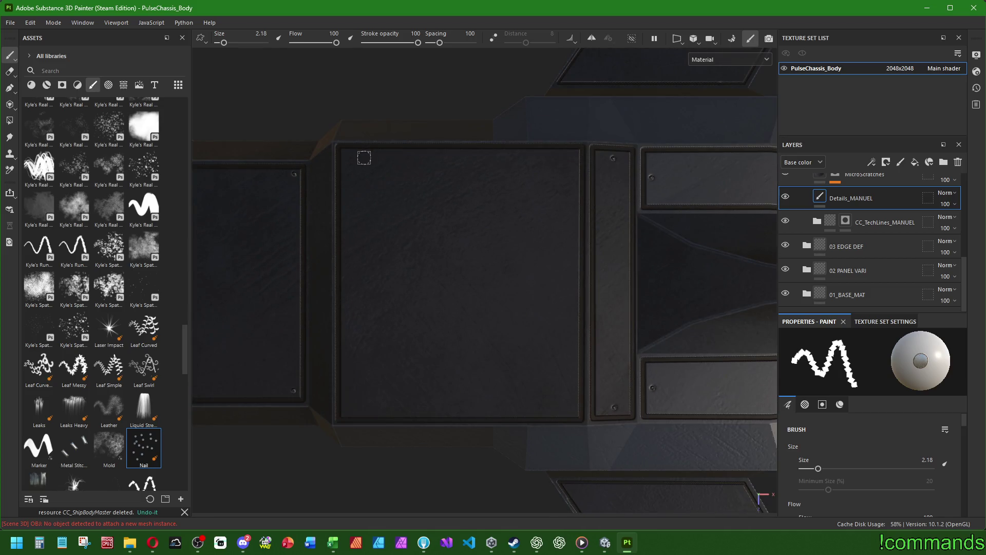
key("]")
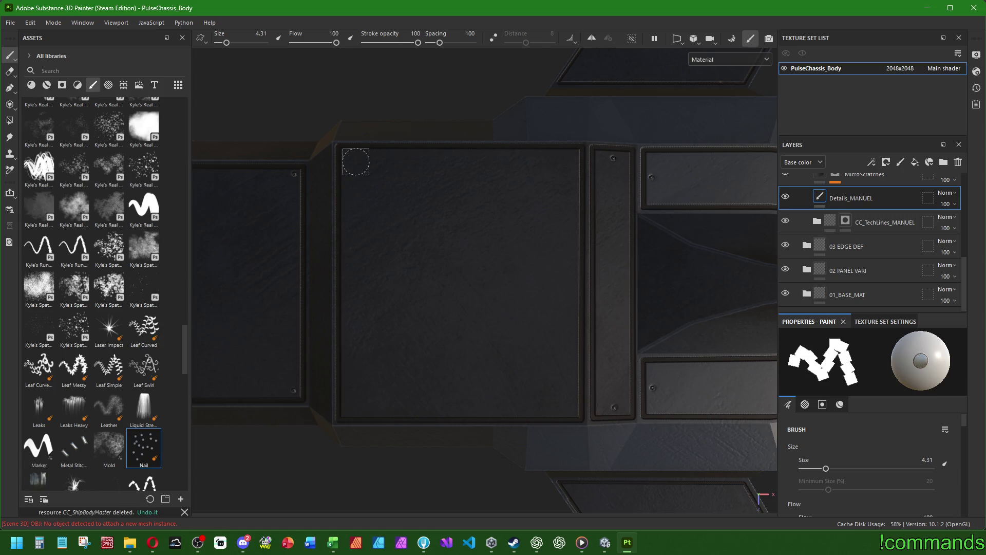
left_click(353, 161)
left_click(568, 162)
left_click(567, 405)
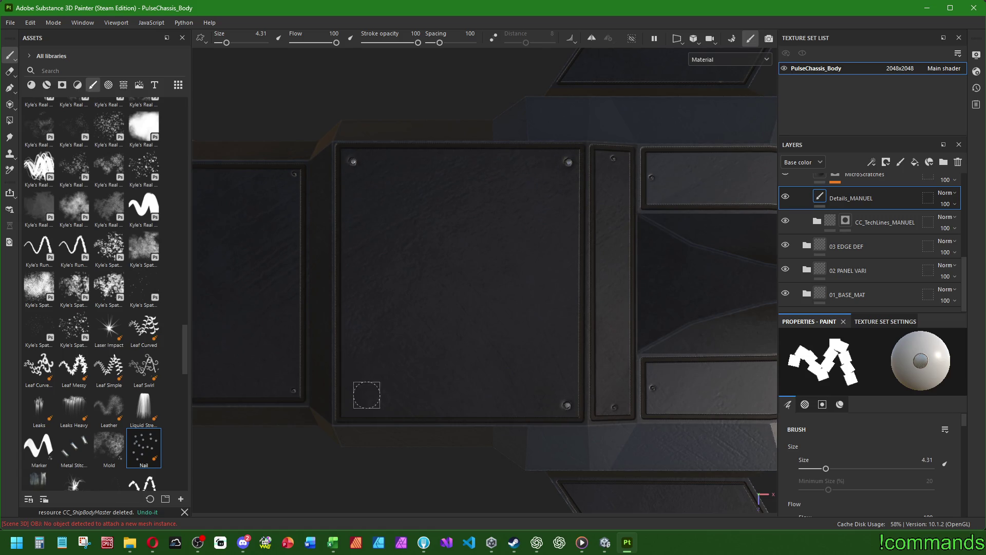
left_click(352, 403)
Shrink the Nail brush back to 2.18 and stamp nails on the front panel's corners.
mouse_move(352, 402)
left_mouse_down()
mouse_move(451, 390)
mouse_move(518, 411)
mouse_move(475, 290)
mouse_move(509, 334)
mouse_move(524, 388)
mouse_move(401, 344)
mouse_move(233, 322)
mouse_move(200, 323)
mouse_move(193, 347)
mouse_move(195, 330)
mouse_move(181, 332)
left_mouse_up()
scroll(522, 365, "up", 3)
key("bracketleft")
key("bracketleft")
scroll(462, 306, "up", 2)
left_click(460, 299)
left_click_drag(463, 457, 417, 388)
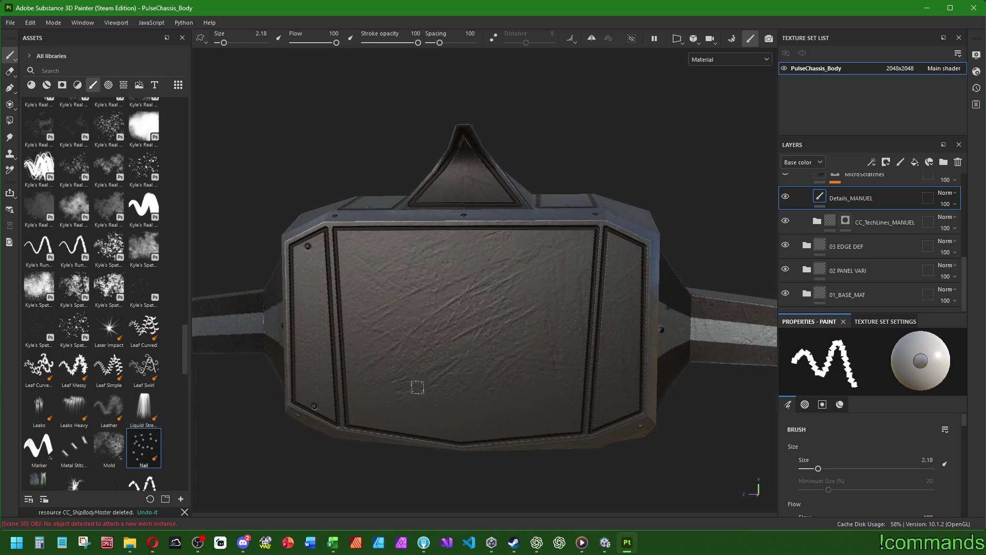
left_click(624, 245)
left_click(574, 426)
scroll(587, 236, "down", 3)
mouse_move(587, 236)
left_mouse_down()
mouse_move(522, 330)
mouse_move(502, 413)
mouse_move(277, 302)
mouse_move(387, 204)
mouse_move(653, 295)
mouse_move(666, 277)
mouse_move(438, 401)
mouse_move(447, 306)
mouse_move(445, 413)
mouse_move(529, 286)
mouse_move(554, 334)
mouse_move(661, 282)
left_mouse_up()
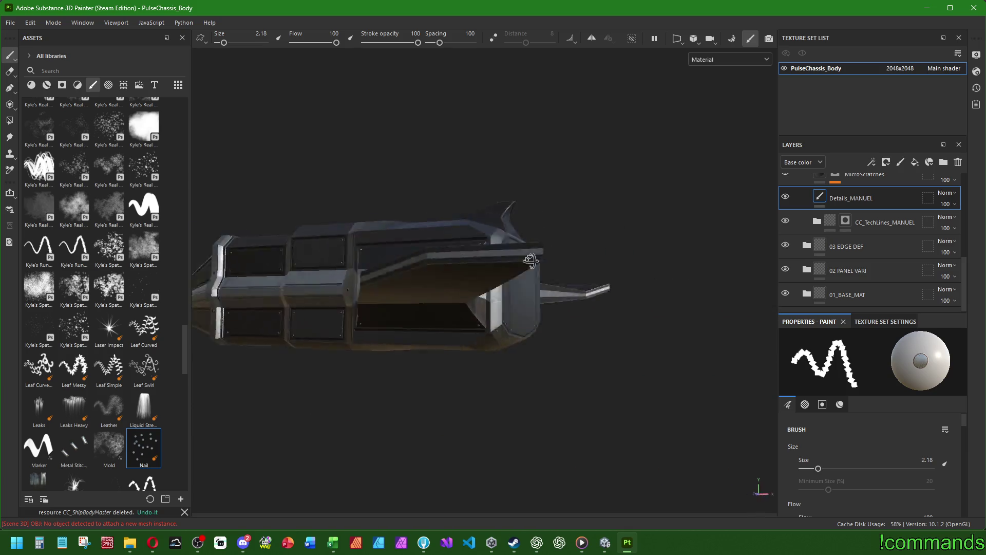
scroll(874, 240, "up", 3)
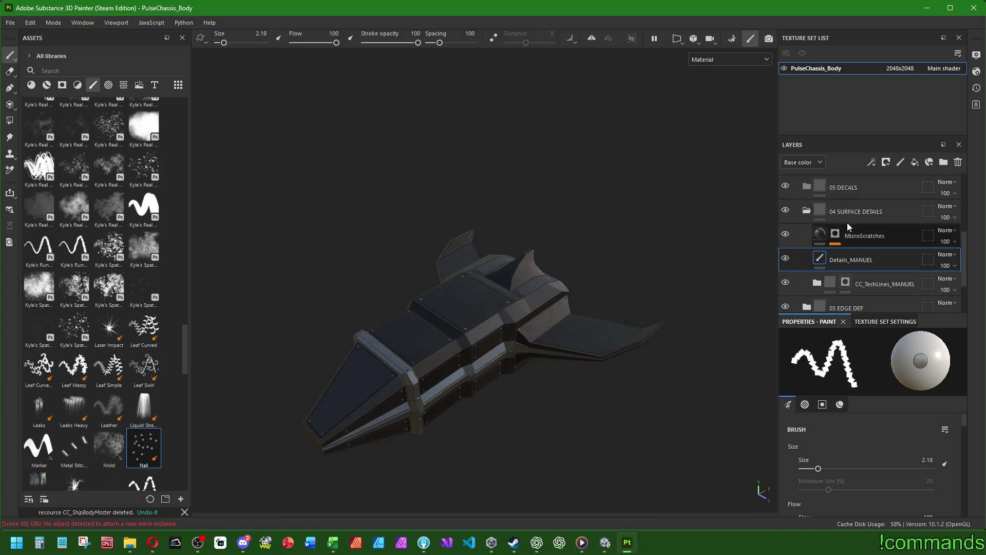
Collapse 04 SURFACE DETAILS and select the CC_TechLines_MANUEL mask under 06 EMISSION.
left_click(807, 211)
mouse_move(963, 259)
left_mouse_down()
mouse_move(968, 220)
mouse_move(968, 238)
mouse_move(960, 229)
left_mouse_up()
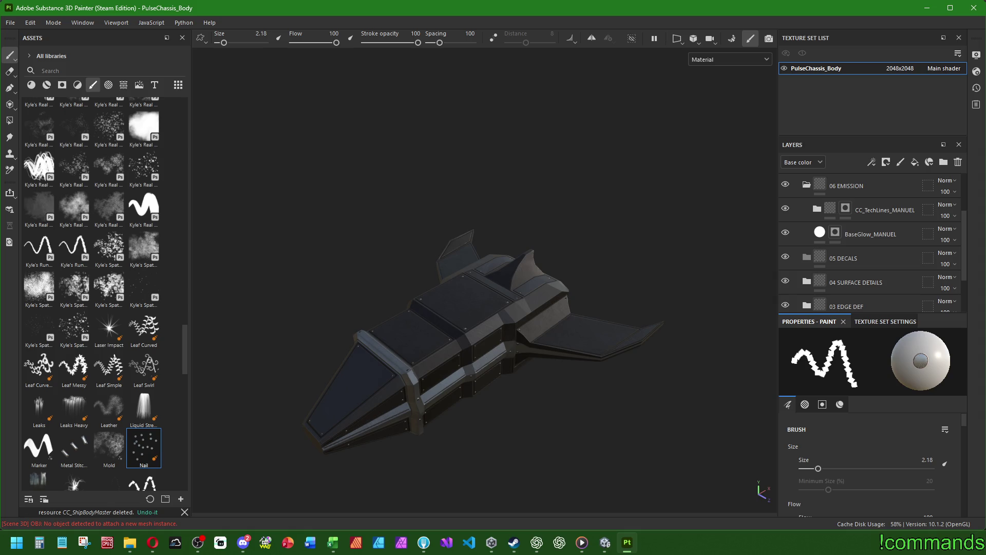
left_click(537, 542)
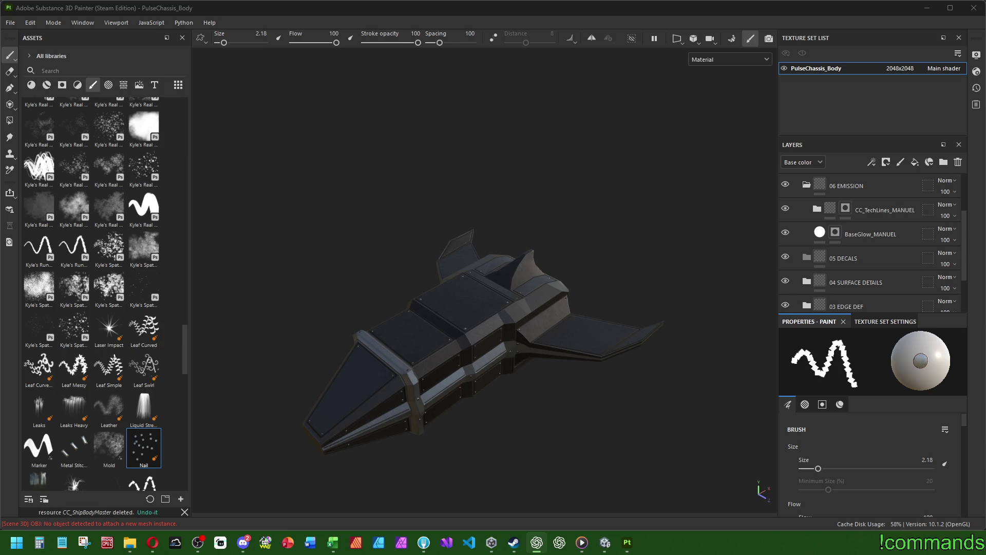
left_click(882, 211)
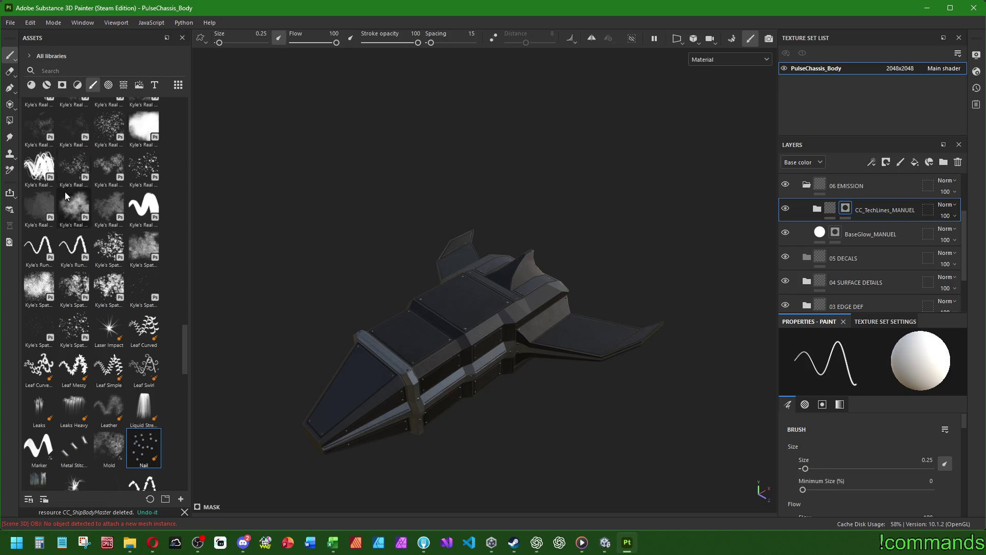
Paint a straight dark horizontal slot across the front panel with the Basic Hard brush.
scroll(65, 189, "up", 15)
left_click(108, 197)
left_click_drag(515, 440, 411, 391)
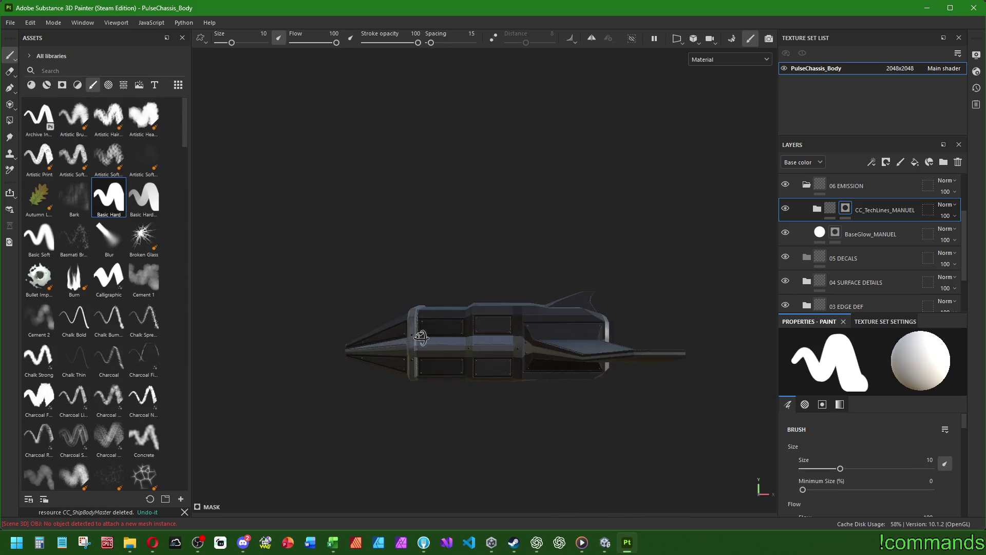
scroll(343, 359, "up", 10)
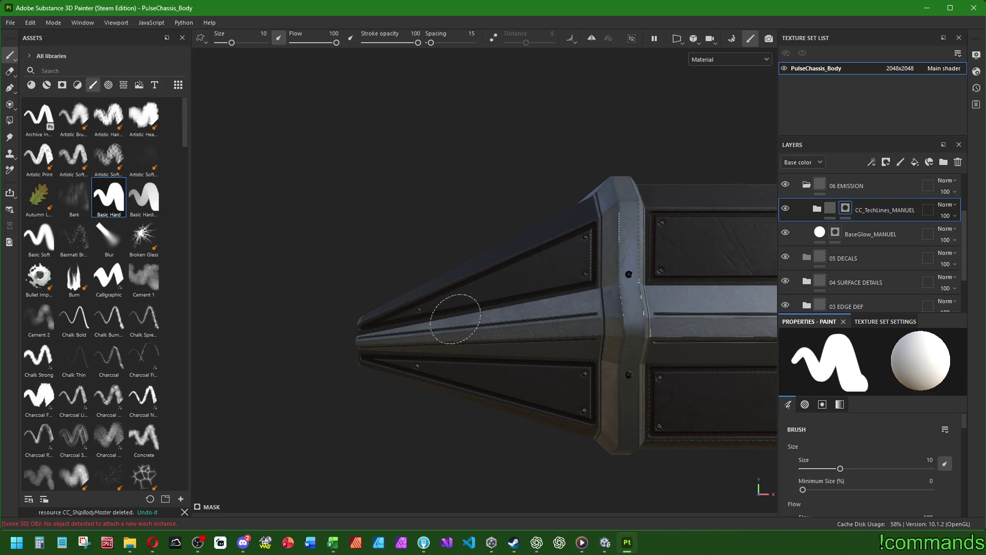
scroll(454, 317, "up", 2)
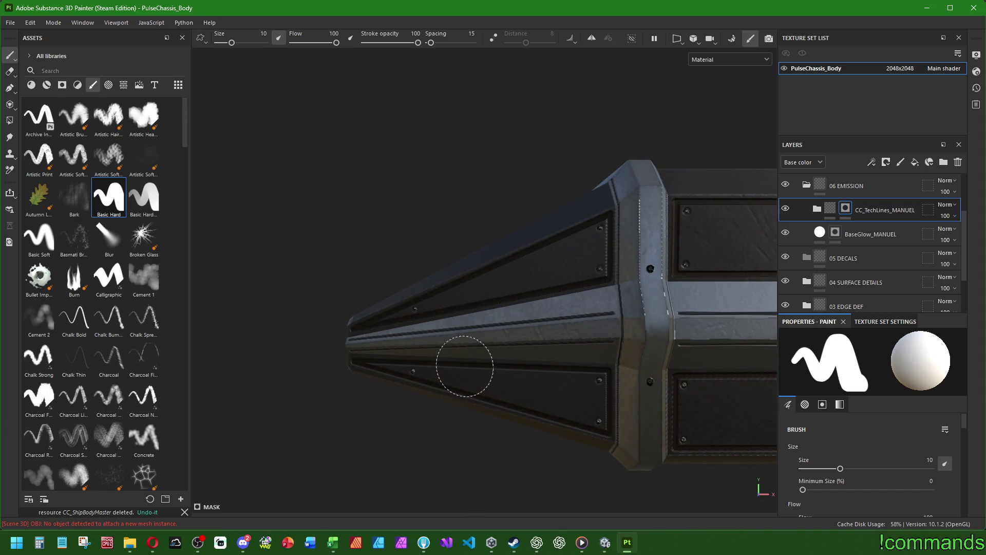
mouse_move(462, 366)
left_mouse_down()
mouse_move(434, 352)
mouse_move(301, 352)
mouse_move(421, 377)
mouse_move(465, 374)
mouse_move(432, 350)
left_mouse_up()
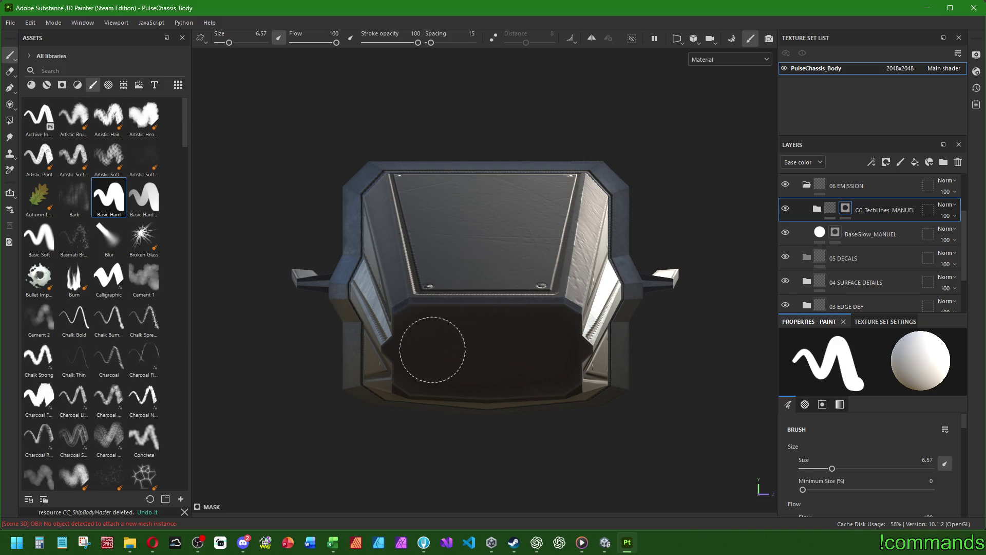
left_click(433, 350)
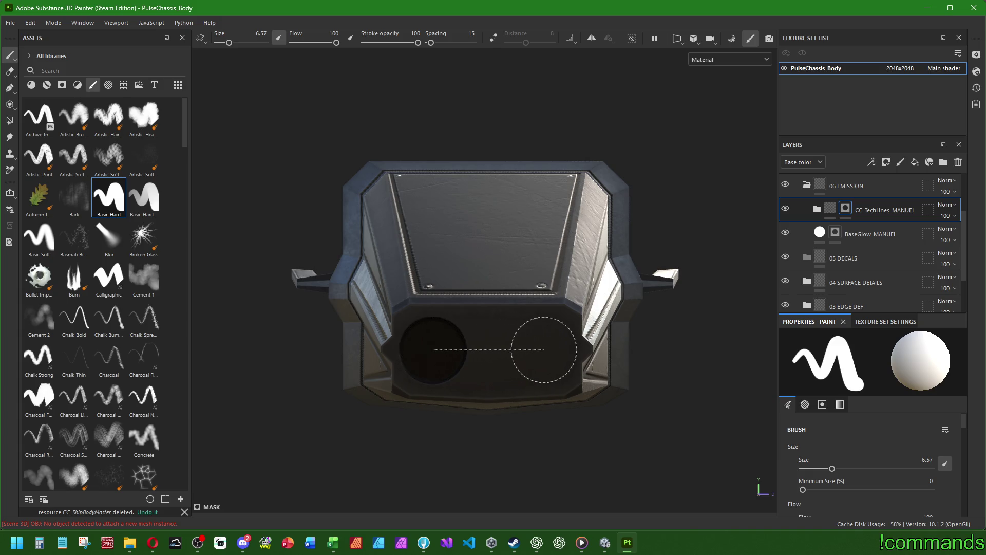
left_click(543, 349, "shift")
mouse_move(544, 350)
left_mouse_down()
mouse_move(591, 355)
mouse_move(469, 353)
mouse_move(360, 334)
left_mouse_up()
mouse_move(596, 359)
left_mouse_down()
mouse_move(671, 374)
mouse_move(542, 392)
mouse_move(568, 347)
mouse_move(429, 302)
left_mouse_up()
key("bracketleft")
key("bracketleft")
key("bracketleft")
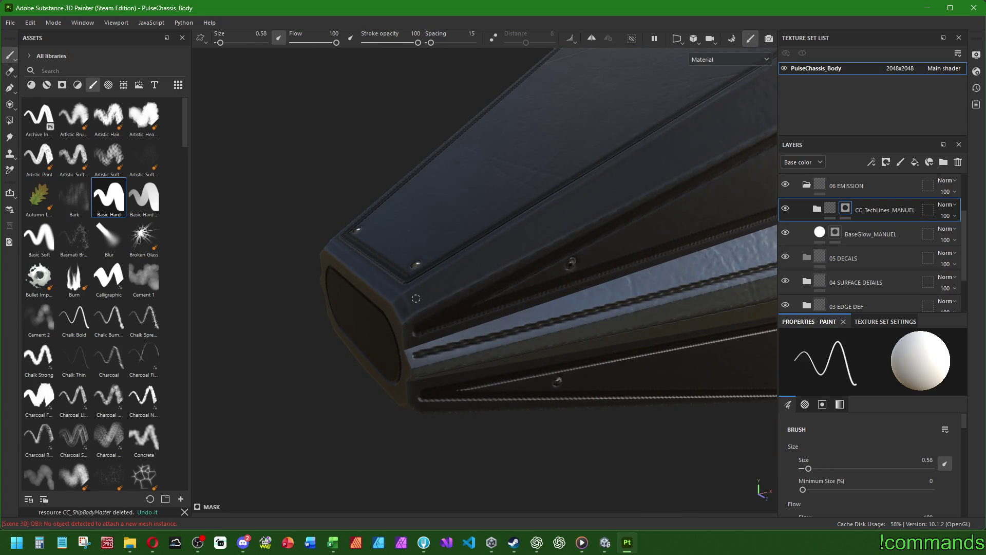
At brush size 1, stamp a dark dot and draw a fine straight line along the panel edge.
type("1")
key("Return")
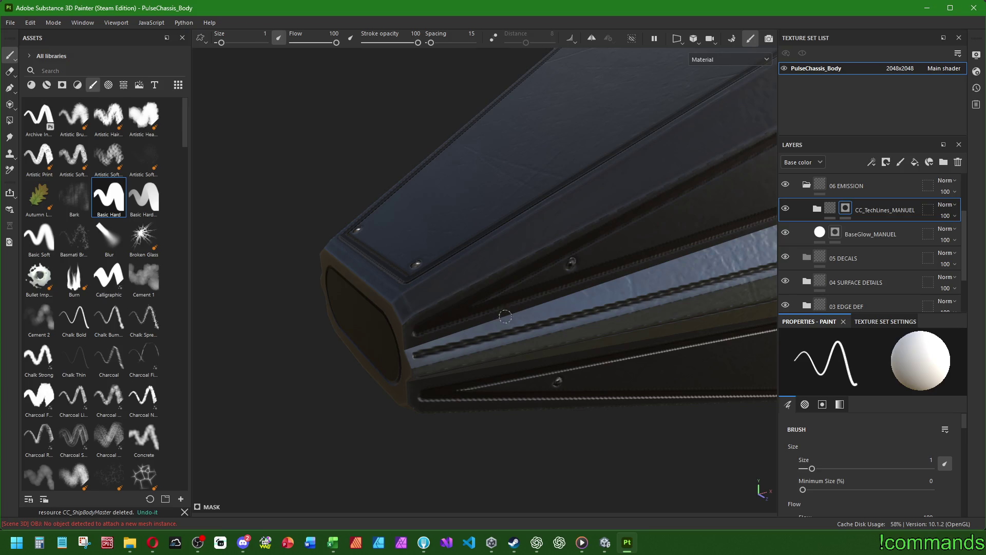
mouse_move(541, 282)
left_mouse_down()
mouse_move(599, 309)
mouse_move(429, 288)
left_mouse_up()
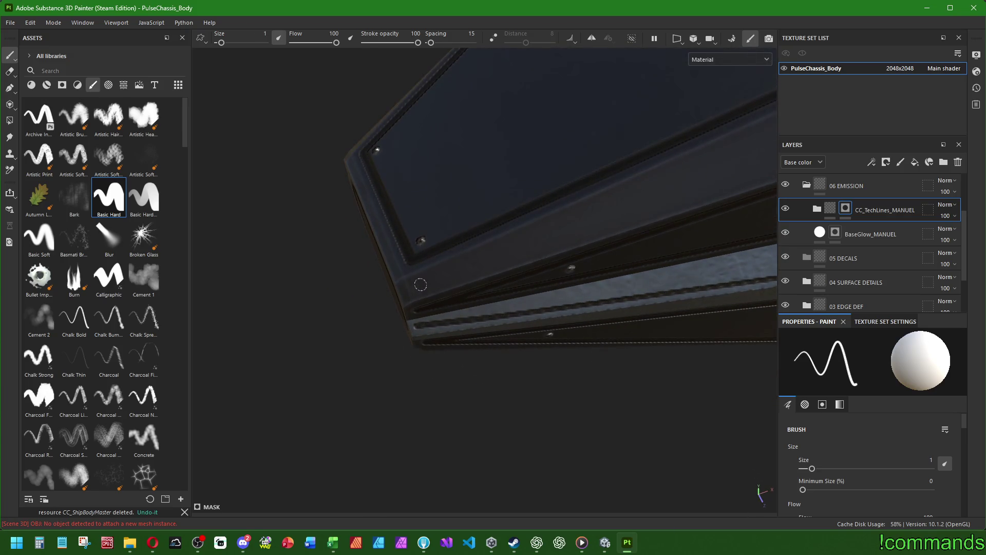
left_click(419, 285)
mouse_move(547, 248)
left_mouse_down("alt")
mouse_move(456, 317)
mouse_move(496, 372)
mouse_move(522, 387)
mouse_move(487, 402)
mouse_move(544, 391)
left_mouse_up("alt")
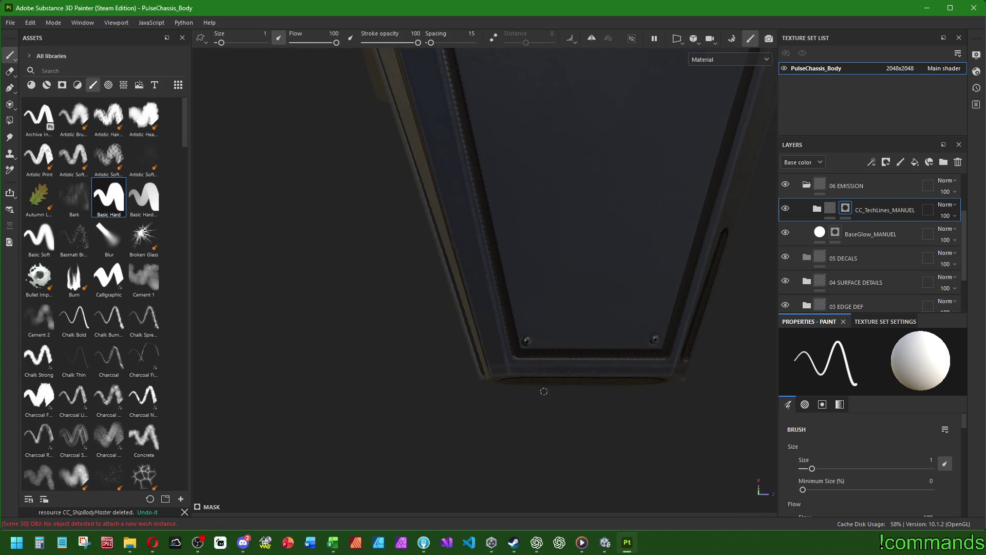
left_click(495, 353)
left_click(458, 237, "shift")
scroll(529, 248, "down", 5)
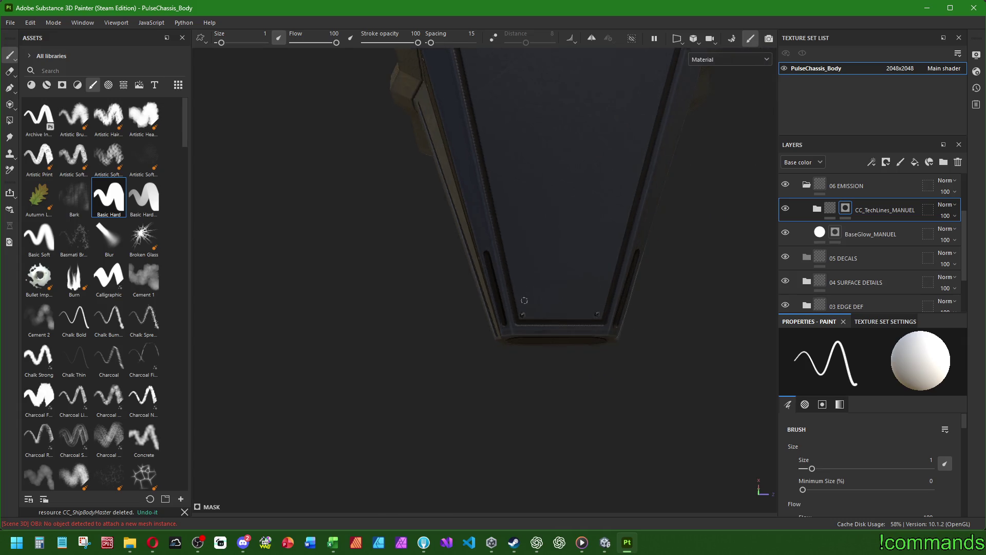
mouse_move(529, 249)
left_mouse_down("alt")
mouse_move(363, 213)
mouse_move(390, 191)
mouse_move(552, 230)
mouse_move(462, 264)
mouse_move(522, 282)
mouse_move(389, 319)
left_mouse_up("alt")
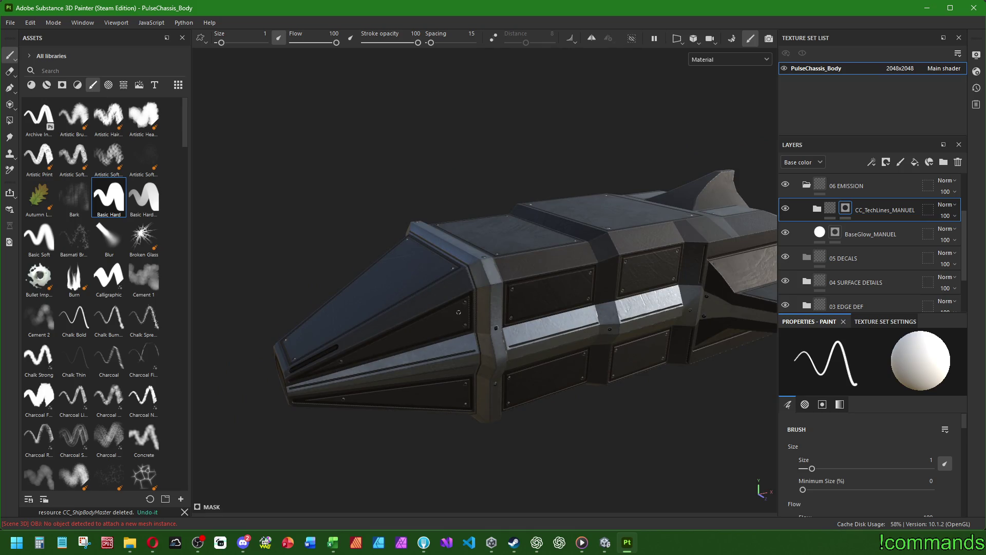
scroll(513, 287, "up", 5)
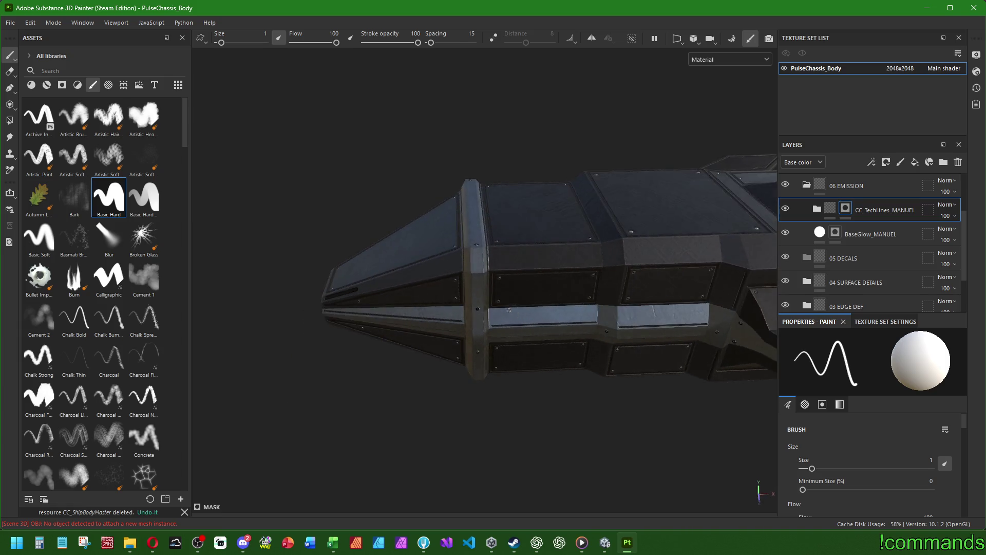
Set the brush to 2.56 and paint a straight slot extending from the round port.
key("bracketright")
key("bracketright")
key("bracketright")
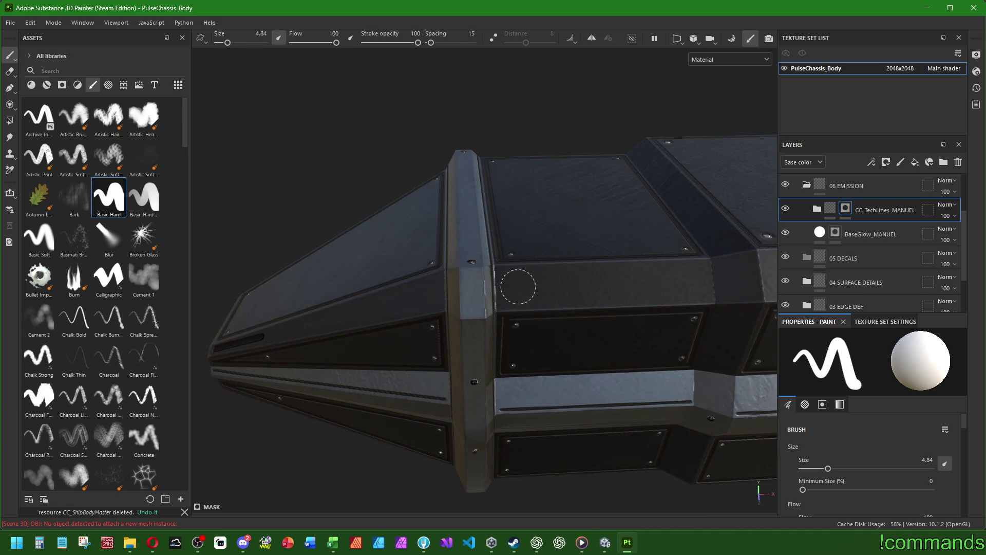
mouse_move(272, 213)
left_mouse_down()
mouse_move(669, 227)
mouse_move(390, 459)
left_mouse_up()
key("bracketleft")
key("bracketleft")
key("bracketleft")
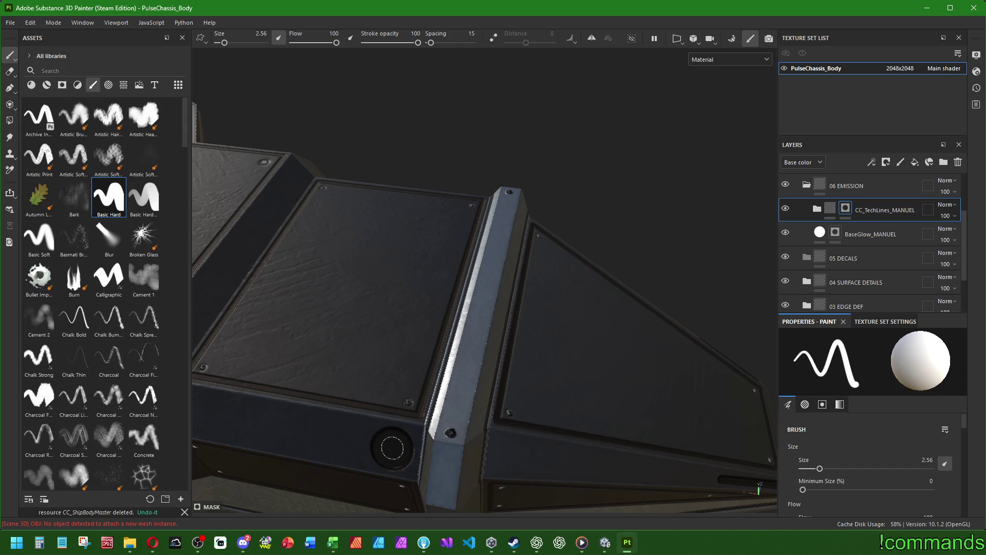
mouse_move(407, 411)
left_mouse_down()
mouse_move(589, 337)
mouse_move(504, 379)
mouse_move(520, 377)
left_mouse_up()
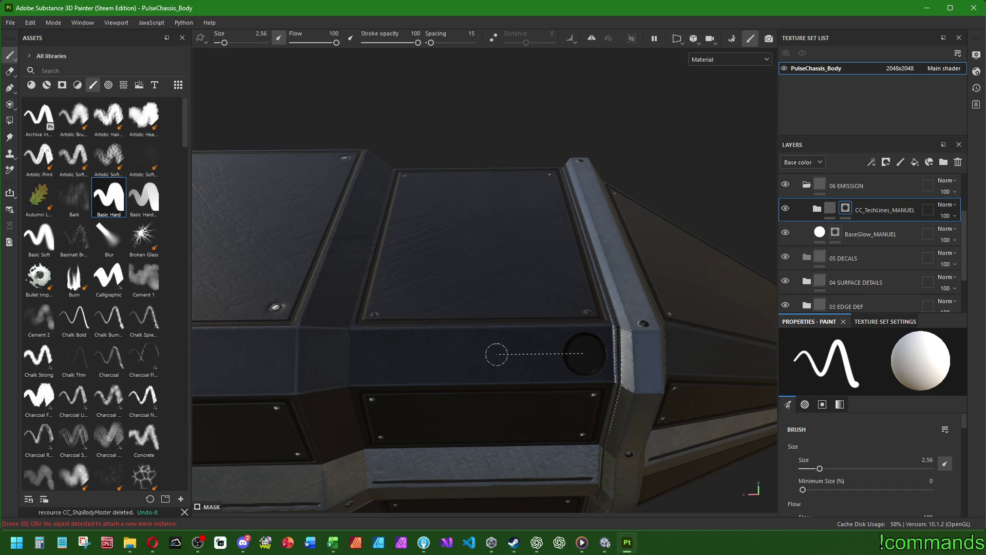
mouse_move(497, 354)
left_mouse_down()
mouse_move(629, 347)
mouse_move(478, 355)
mouse_move(433, 369)
mouse_move(465, 335)
left_mouse_up()
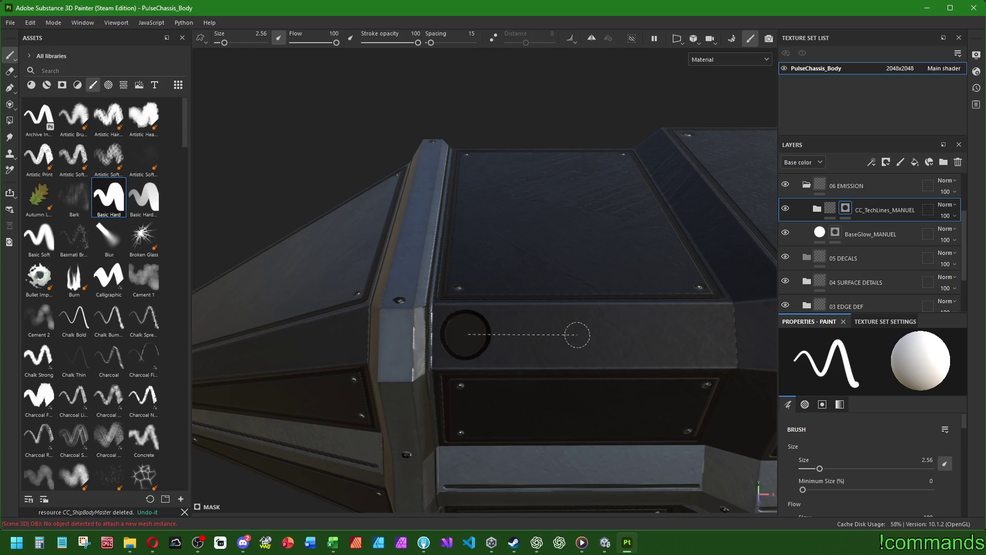
left_click(578, 334, "shift")
mouse_move(577, 334)
left_mouse_down()
mouse_move(542, 224)
mouse_move(532, 318)
mouse_move(493, 355)
mouse_move(520, 331)
mouse_move(528, 341)
left_mouse_up()
Orbit around the chassis to inspect the keyhole slot and the side wing panel.
scroll(549, 385, "up", 3)
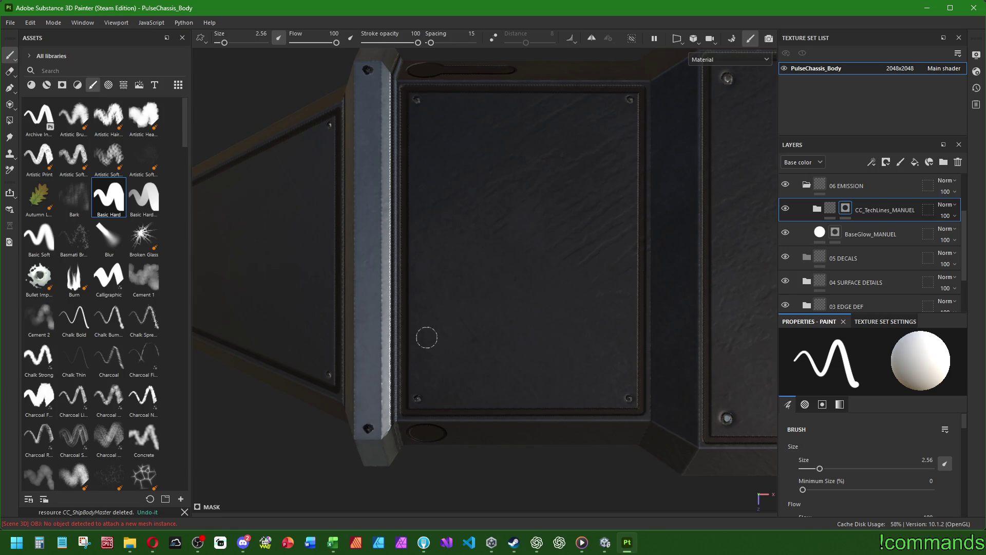
mouse_move(471, 344)
left_mouse_down()
mouse_move(689, 390)
mouse_move(689, 356)
left_mouse_up()
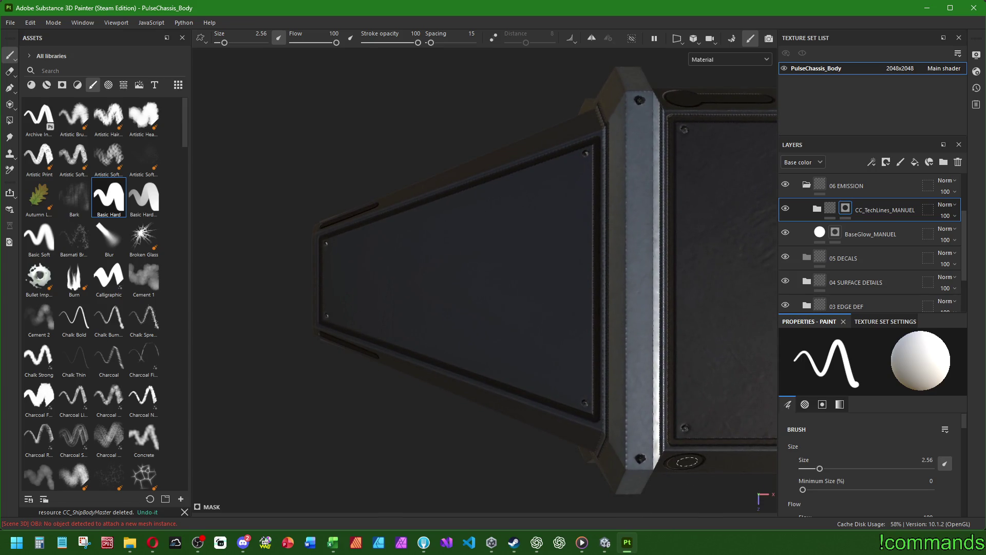
mouse_move(545, 382)
left_mouse_down()
mouse_move(505, 370)
mouse_move(525, 408)
mouse_move(468, 392)
left_mouse_up()
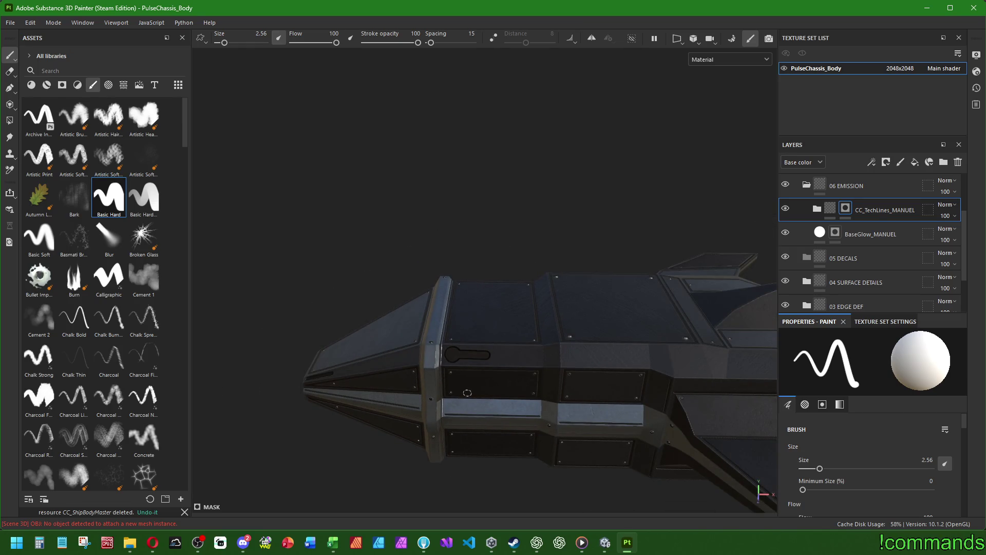
mouse_move(536, 371)
left_mouse_down()
mouse_move(375, 293)
mouse_move(357, 301)
mouse_move(345, 283)
left_mouse_up()
mouse_move(443, 370)
left_mouse_down()
mouse_move(418, 389)
mouse_move(535, 352)
mouse_move(441, 380)
left_mouse_up()
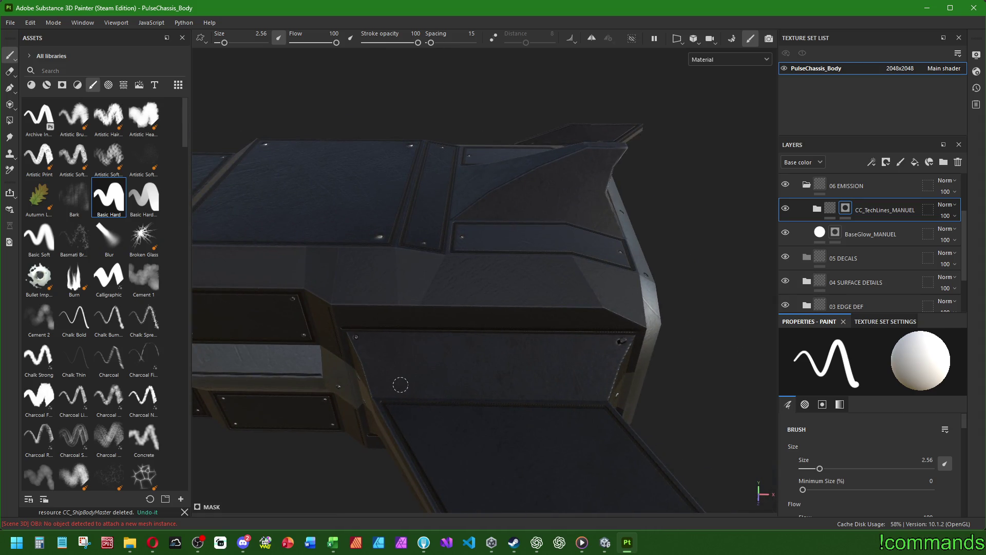
scroll(98, 315, "down", 15)
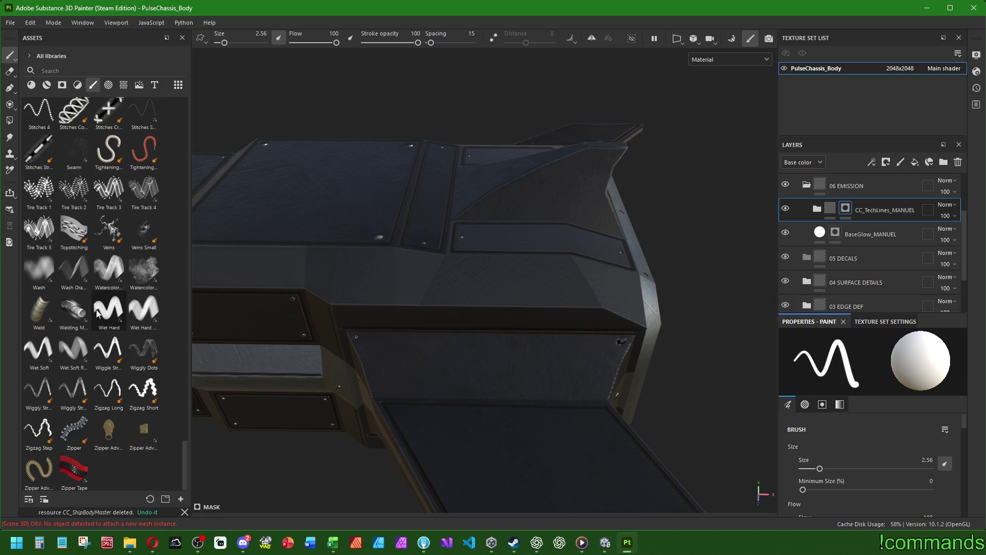
scroll(97, 312, "up", 10)
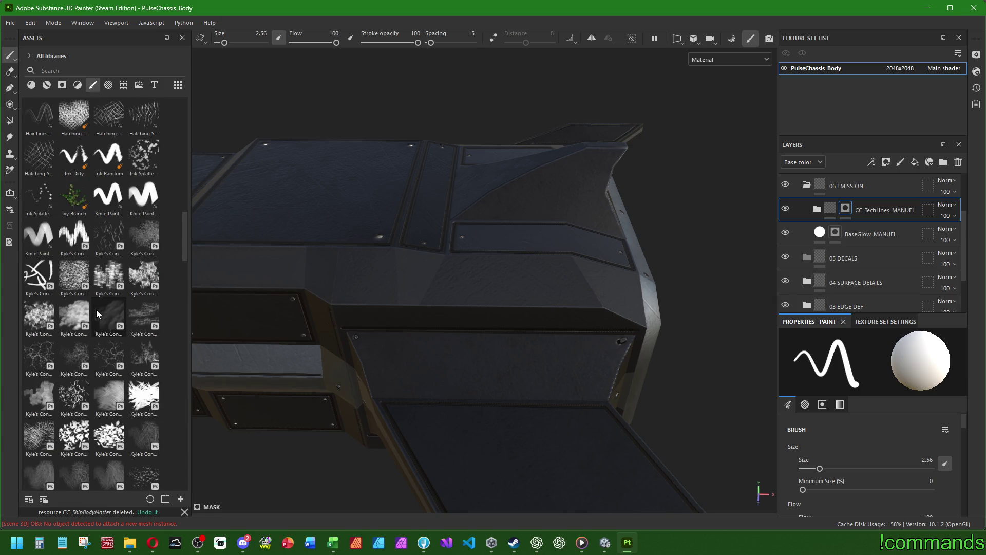
scroll(97, 309, "up", 6)
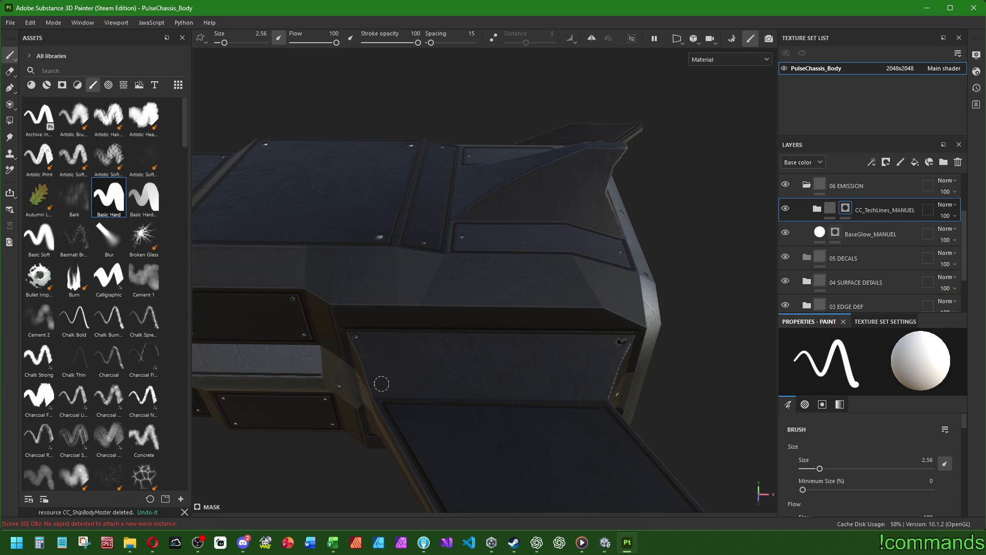
scroll(381, 383, "down", 2)
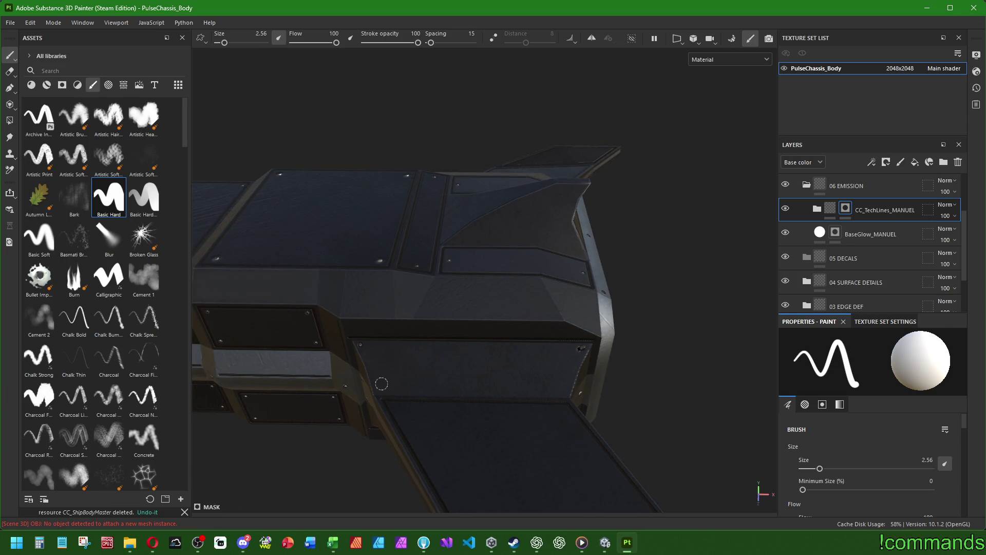
scroll(381, 383, "down", 5)
mouse_move(381, 383)
left_mouse_down()
mouse_move(430, 392)
mouse_move(378, 393)
mouse_move(366, 520)
mouse_move(376, 326)
left_mouse_up()
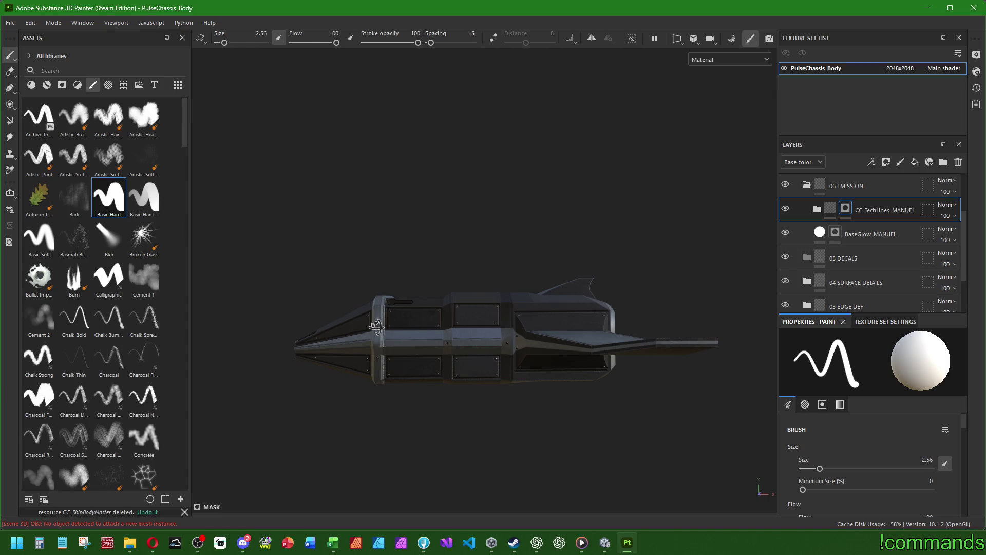
left_click(606, 543)
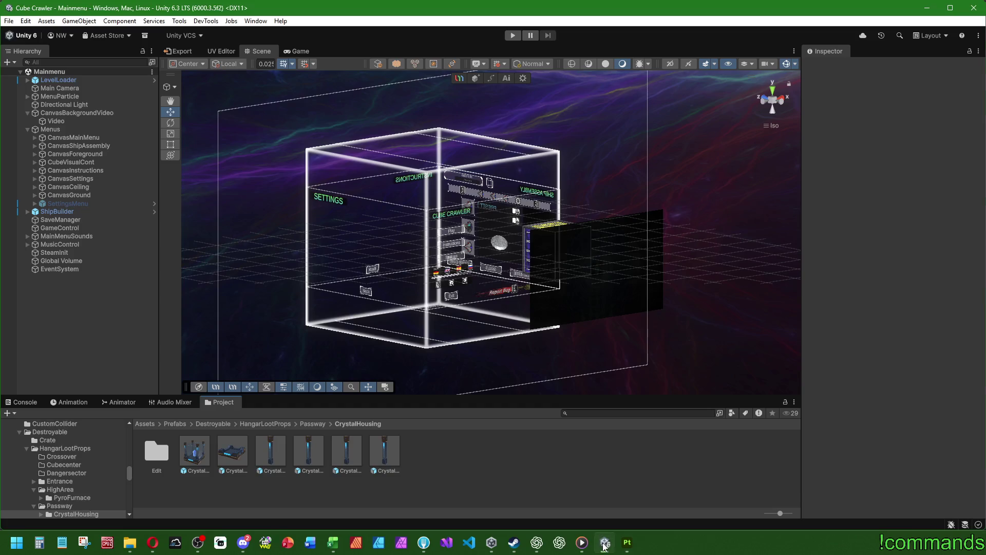
Open AegisFrame_BodyFinal from Prefabs > Ships > Bodies > AegisFrame in Unity, view it, then return to Painter.
left_click(174, 424)
scroll(461, 473, "down", 1)
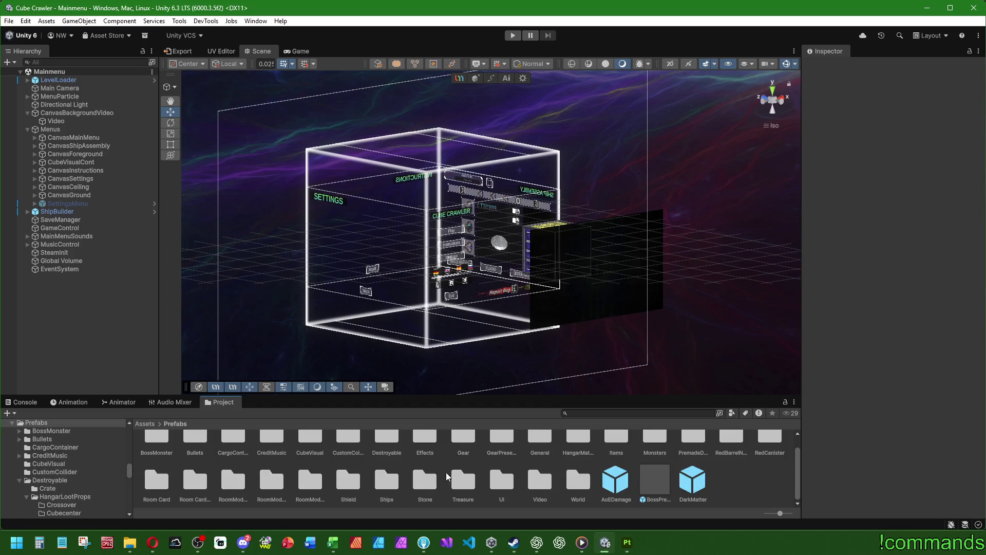
double_click(383, 485)
double_click(158, 452)
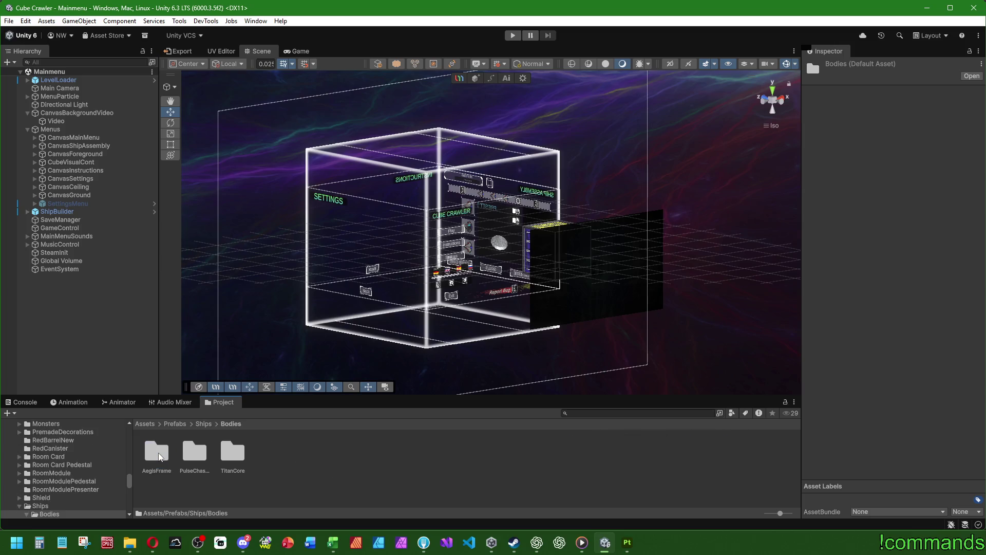
double_click(158, 452)
double_click(219, 451)
mouse_move(442, 241)
left_mouse_down()
mouse_move(469, 270)
mouse_move(452, 242)
left_mouse_up()
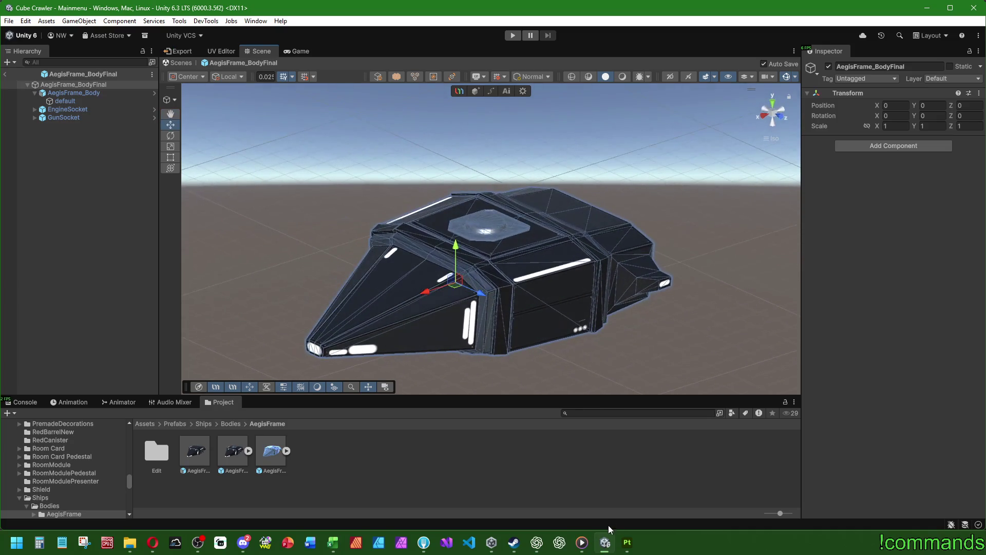
left_click(627, 542)
scroll(507, 377, "up", 5)
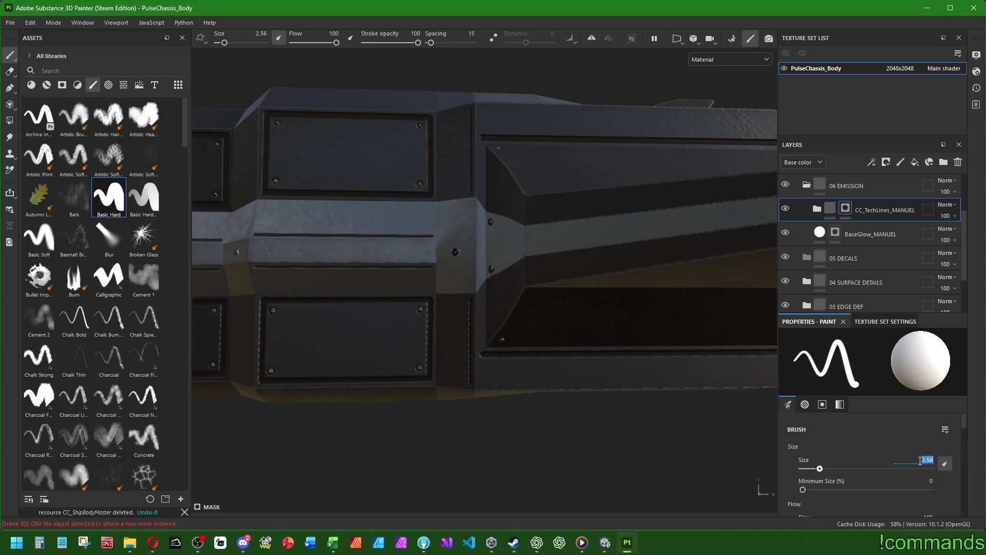
Enter a new brush size and stamp a row of three round vents on the lower hull.
type("32")
key("Return")
key("Return")
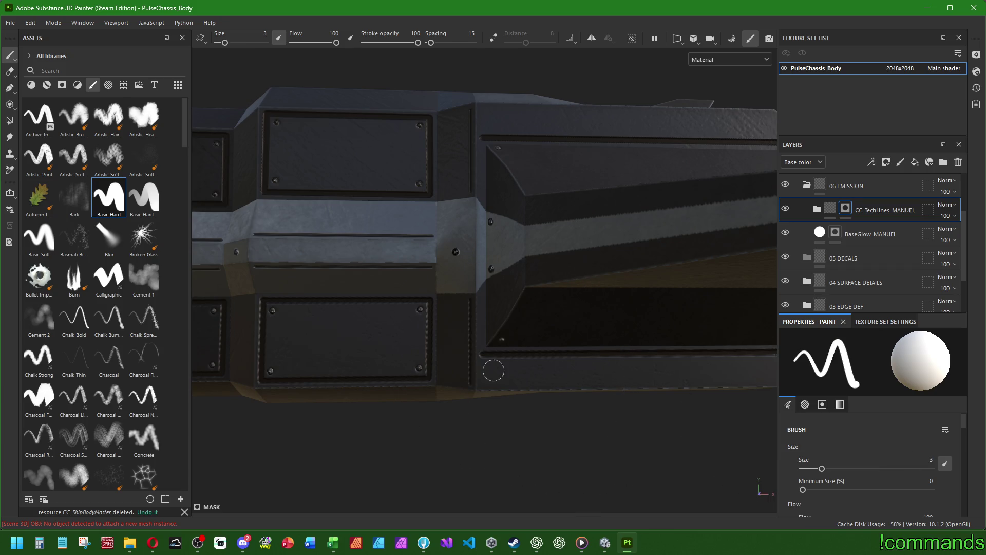
left_click(493, 374)
left_click(520, 374)
left_click(550, 373)
scroll(617, 408, "down", 5)
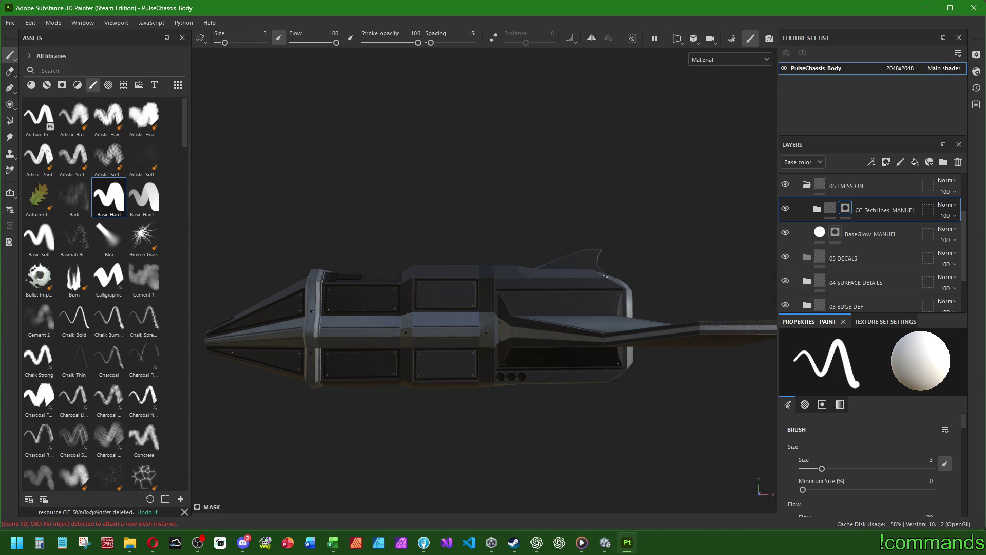
Stamp a matching row of three round vents on the opposite side of the lower hull.
mouse_move(587, 411)
left_mouse_down()
mouse_move(576, 374)
mouse_move(216, 348)
left_mouse_up()
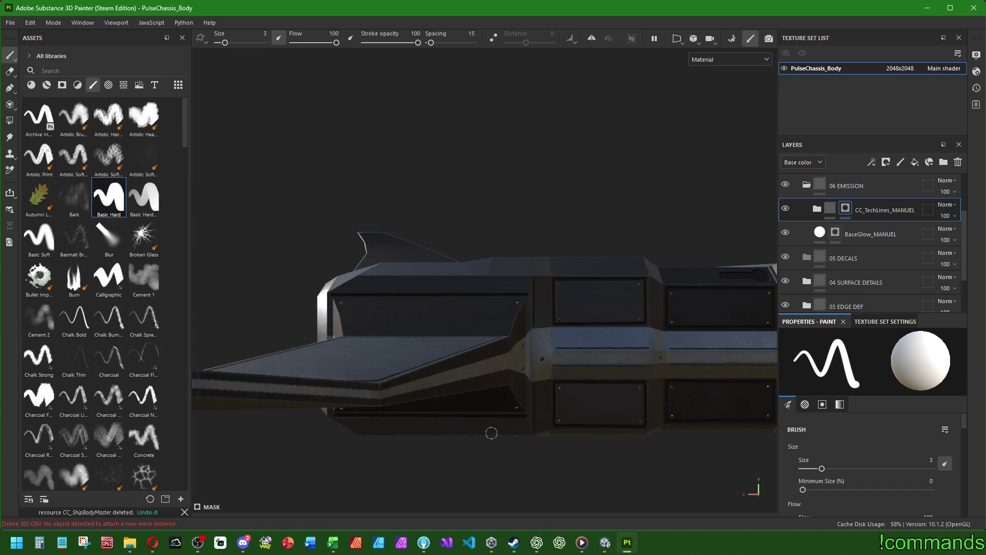
scroll(491, 433, "up", 5)
left_click(532, 430)
left_click(500, 432)
left_click(464, 432)
scroll(460, 434, "down", 3)
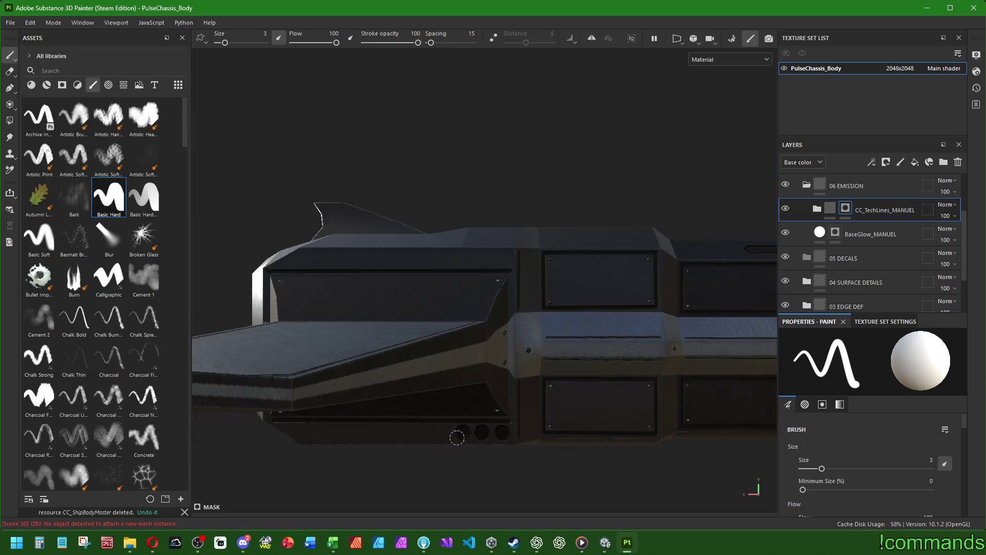
scroll(458, 437, "down", 3)
mouse_move(457, 437)
left_mouse_down()
mouse_move(538, 391)
mouse_move(390, 344)
left_mouse_up()
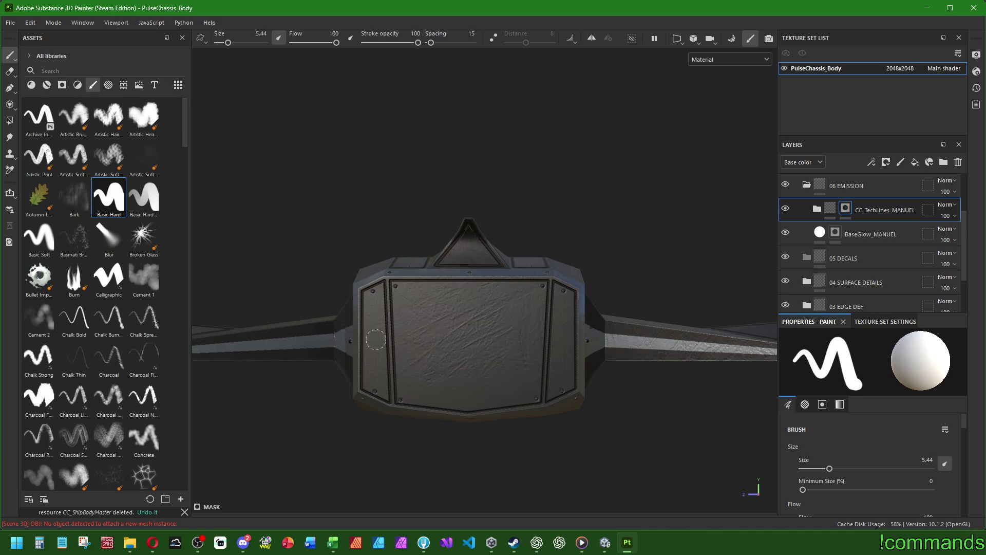
left_click(374, 340)
key("ctrl+z")
left_click(375, 376)
mouse_move(515, 422)
left_mouse_down()
mouse_move(473, 378)
mouse_move(564, 394)
left_mouse_up()
mouse_move(501, 339)
left_mouse_down()
mouse_move(449, 356)
mouse_move(580, 342)
left_mouse_up()
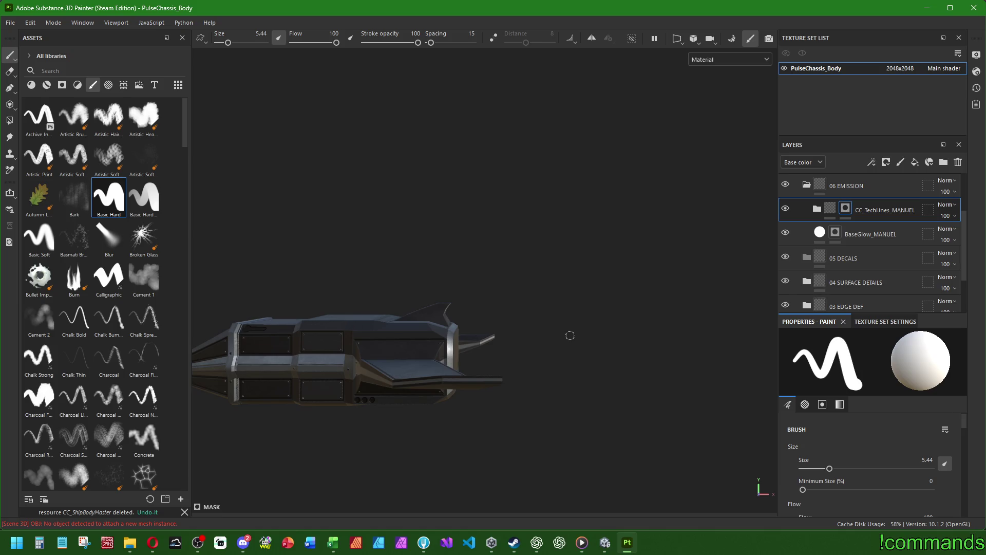
mouse_move(568, 334)
left_mouse_down()
mouse_move(378, 343)
mouse_move(315, 326)
left_mouse_up()
left_click_drag(562, 382, 470, 368)
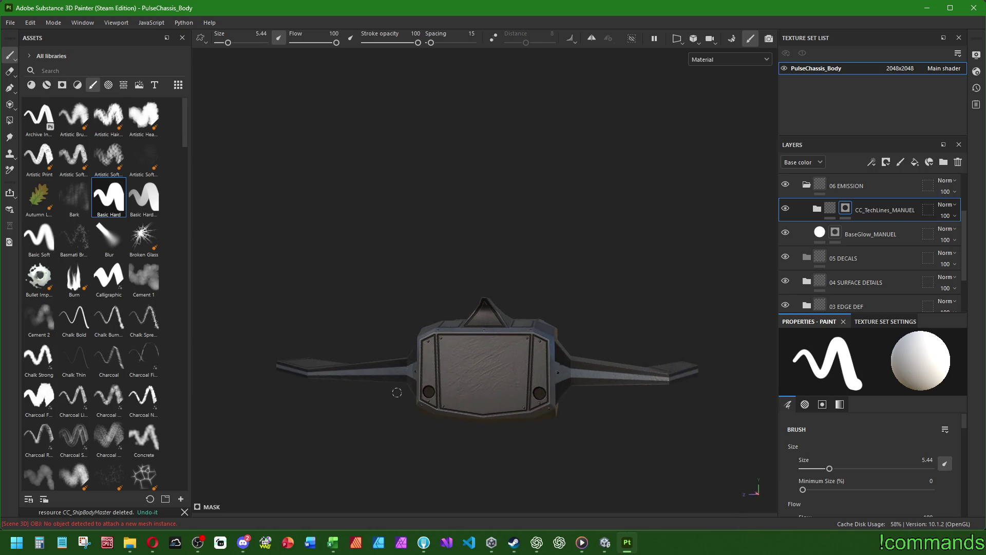
mouse_move(393, 391)
left_mouse_down()
mouse_move(364, 423)
mouse_move(343, 401)
mouse_move(453, 392)
mouse_move(429, 420)
mouse_move(247, 379)
left_mouse_up()
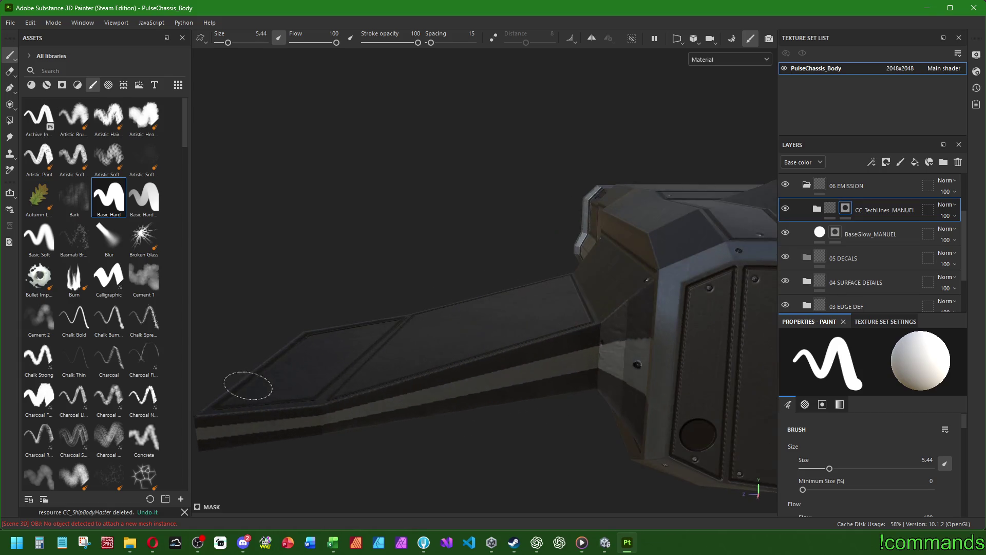
scroll(405, 394, "down", 5)
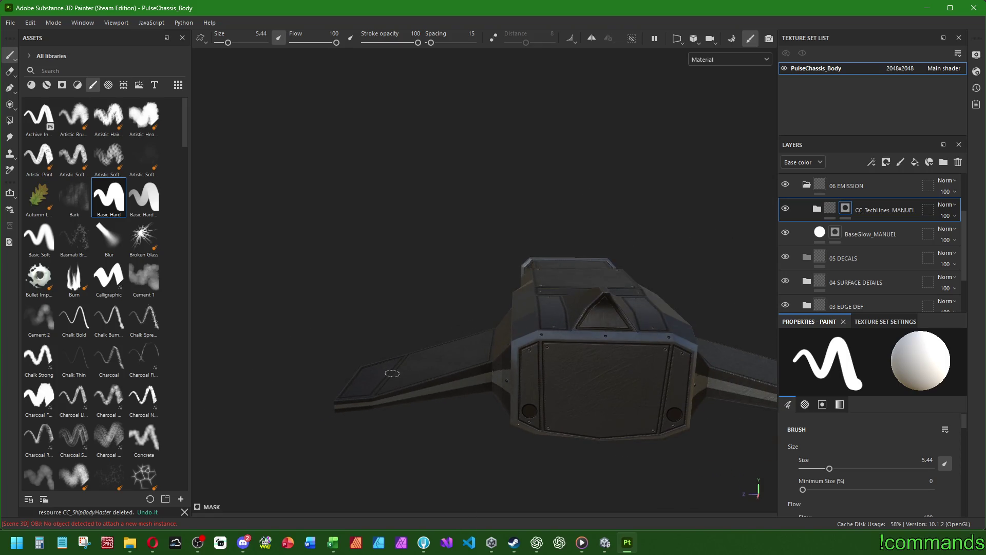
mouse_move(347, 334)
left_mouse_down()
mouse_move(573, 292)
mouse_move(435, 371)
mouse_move(511, 330)
mouse_move(368, 377)
mouse_move(447, 326)
mouse_move(454, 334)
mouse_move(414, 353)
mouse_move(275, 331)
mouse_move(281, 318)
left_mouse_up()
scroll(280, 319, "up", 5)
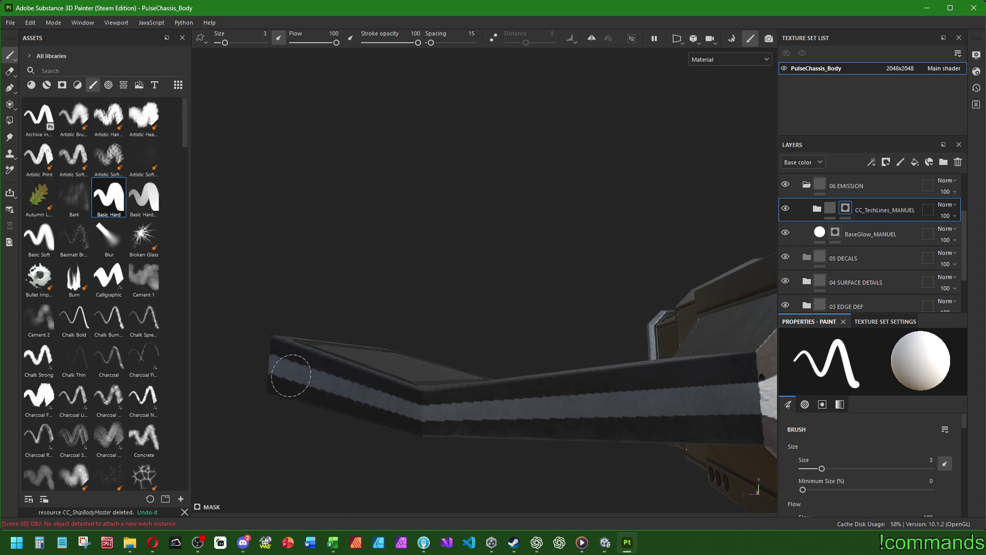
key("bracketleft")
key("bracketleft")
mouse_move(291, 370)
left_mouse_down()
mouse_move(402, 407)
mouse_move(617, 352)
mouse_move(381, 334)
mouse_move(340, 348)
mouse_move(355, 341)
mouse_move(375, 367)
mouse_move(541, 351)
mouse_move(340, 372)
mouse_move(381, 358)
mouse_move(501, 365)
left_mouse_up()
scroll(419, 339, "down", 2)
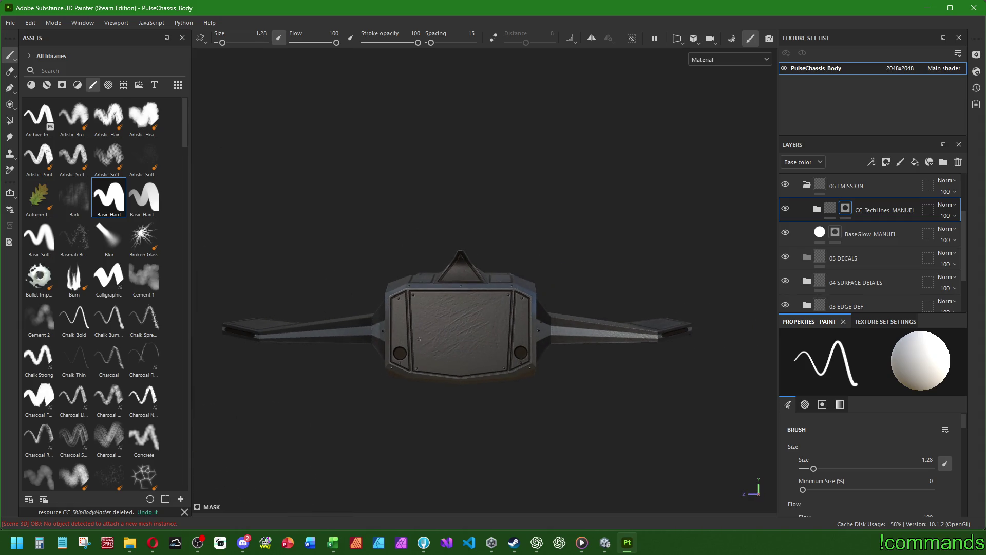
mouse_move(419, 339)
left_mouse_down("alt")
mouse_move(325, 330)
mouse_move(418, 356)
mouse_move(586, 365)
mouse_move(382, 376)
mouse_move(403, 391)
mouse_move(418, 383)
mouse_move(430, 411)
mouse_move(414, 449)
mouse_move(409, 396)
mouse_move(436, 352)
left_mouse_up("alt")
scroll(353, 351, "up", 3)
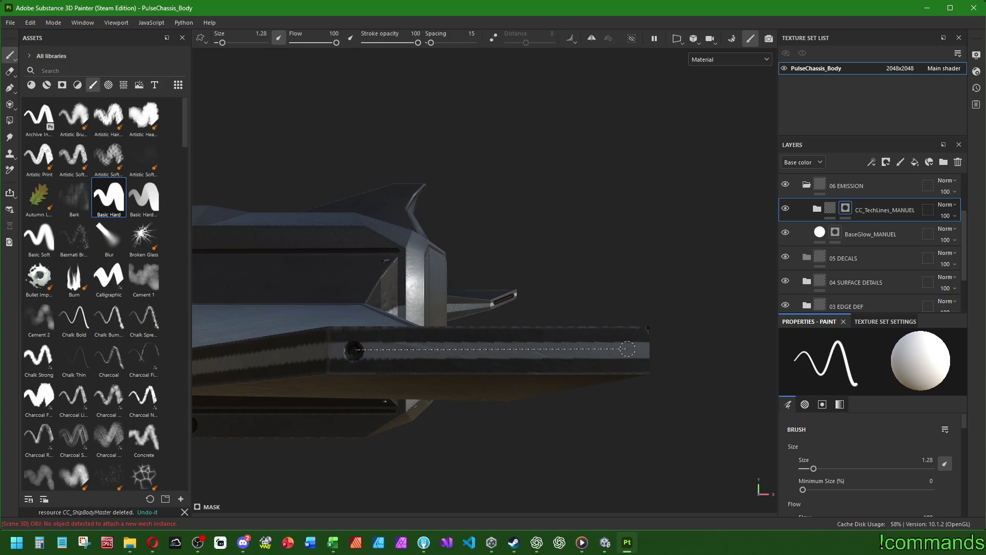
left_click(627, 350, "shift")
left_click_drag(627, 350, 556, 393, "alt")
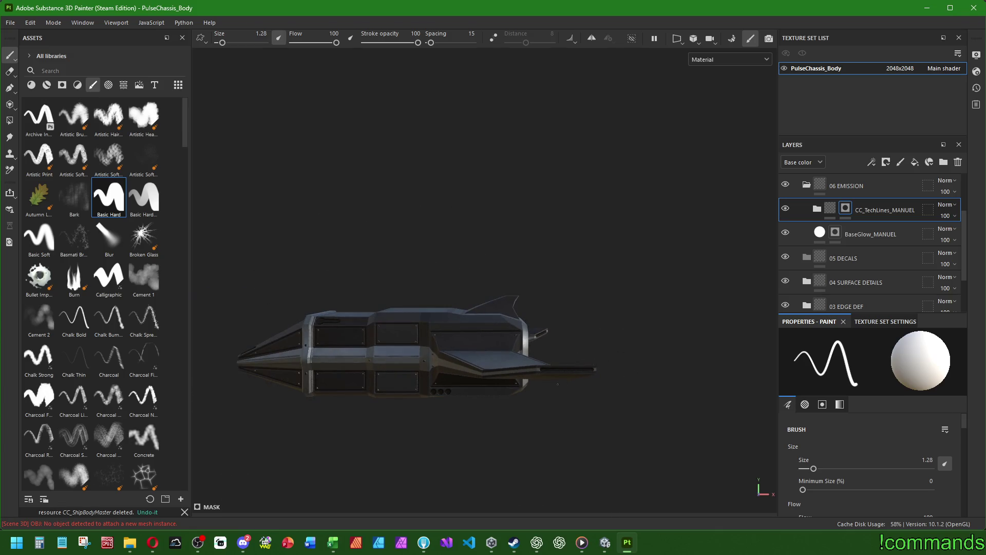
mouse_move(634, 338)
left_mouse_down("alt")
mouse_move(539, 360)
mouse_move(403, 280)
mouse_move(410, 354)
mouse_move(340, 331)
mouse_move(651, 340)
left_mouse_up("alt")
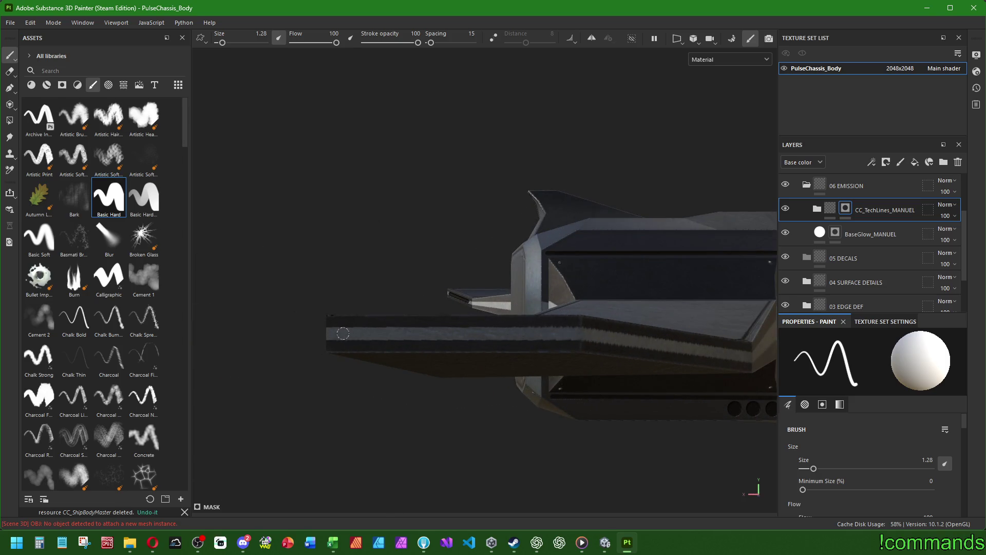
scroll(557, 333, "down", 5)
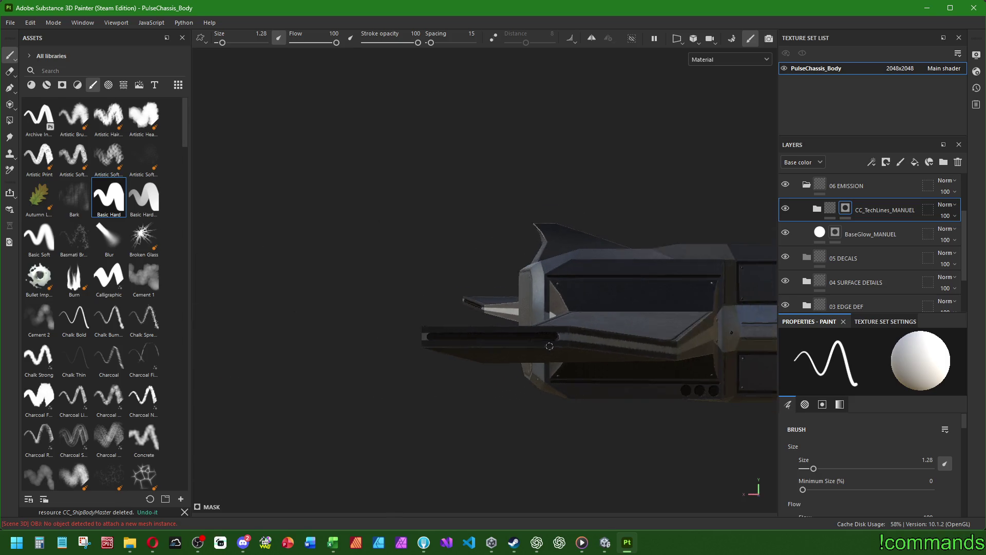
left_click_drag(565, 349, 596, 377)
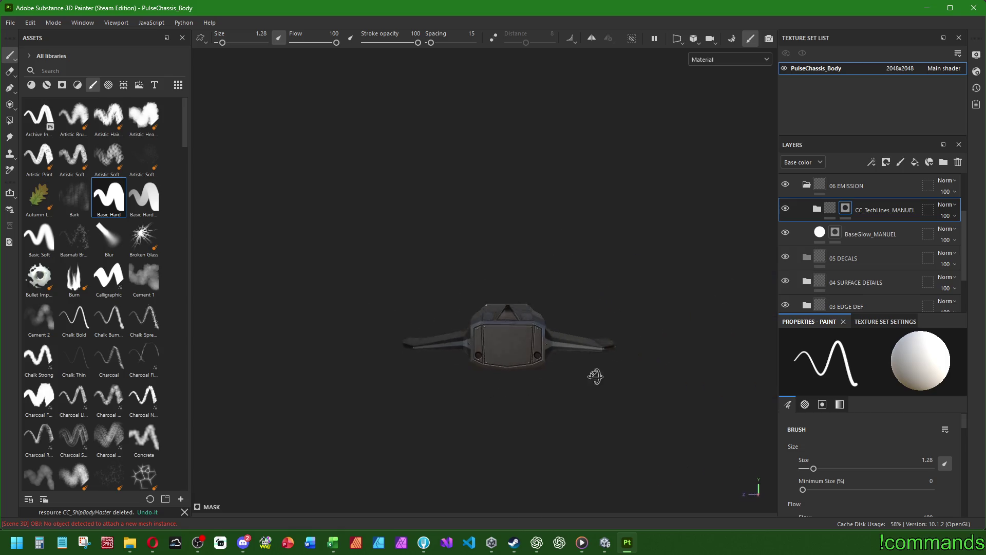
scroll(596, 376, "up", 5)
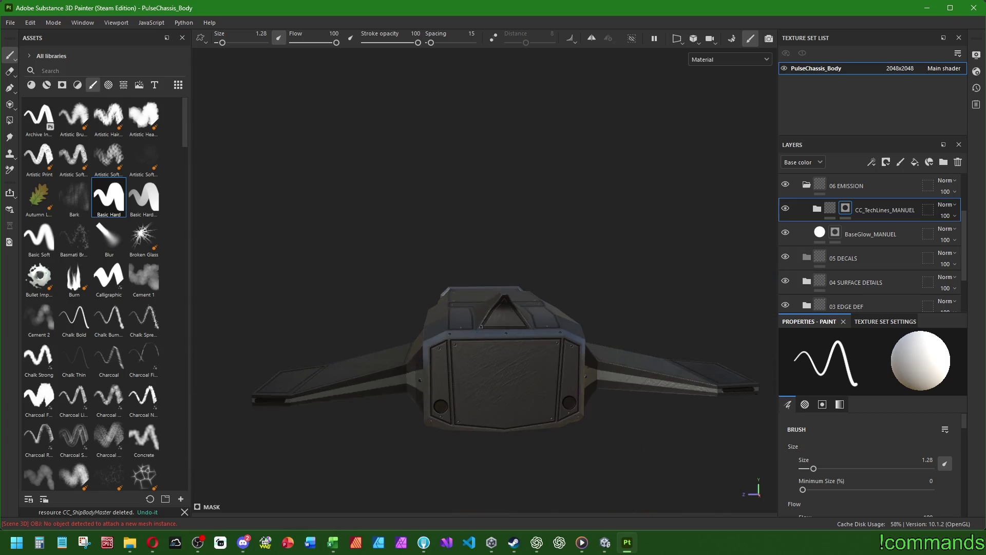
mouse_move(482, 326)
left_mouse_down()
mouse_move(506, 396)
mouse_move(452, 385)
mouse_move(490, 377)
left_mouse_up()
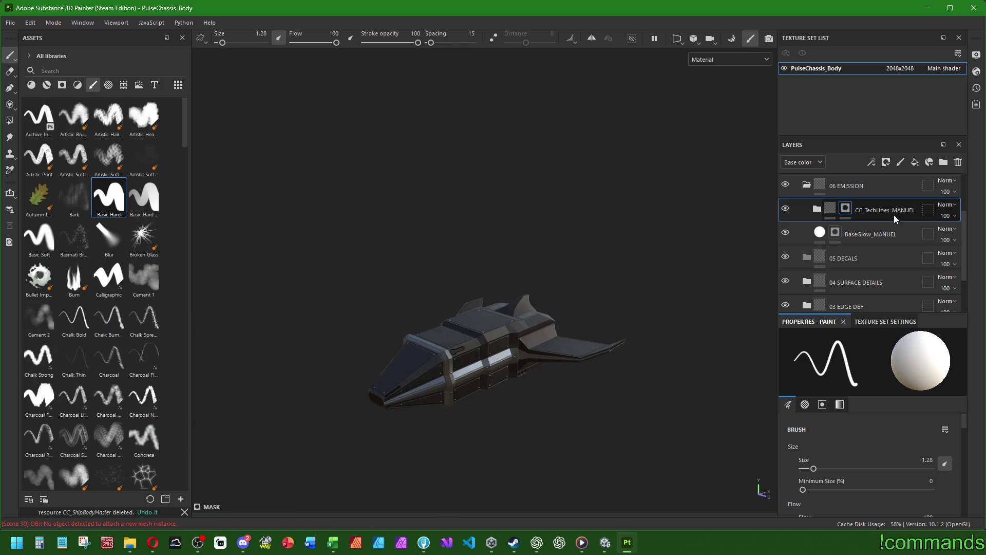
Select BaseGlow_MANUEL, test a glow dab in the chassis opening and undo it, then switch to Unity.
left_click(841, 235)
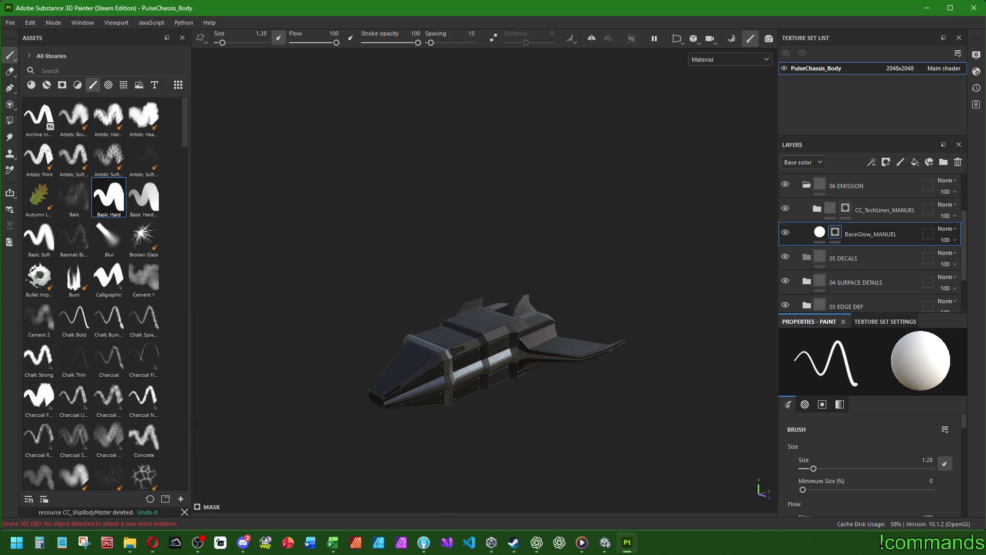
mouse_move(372, 422)
left_mouse_down()
mouse_move(359, 416)
mouse_move(331, 334)
mouse_move(277, 406)
mouse_move(388, 372)
left_mouse_up()
scroll(416, 343, "up", 3)
key("bracketright")
key("bracketright")
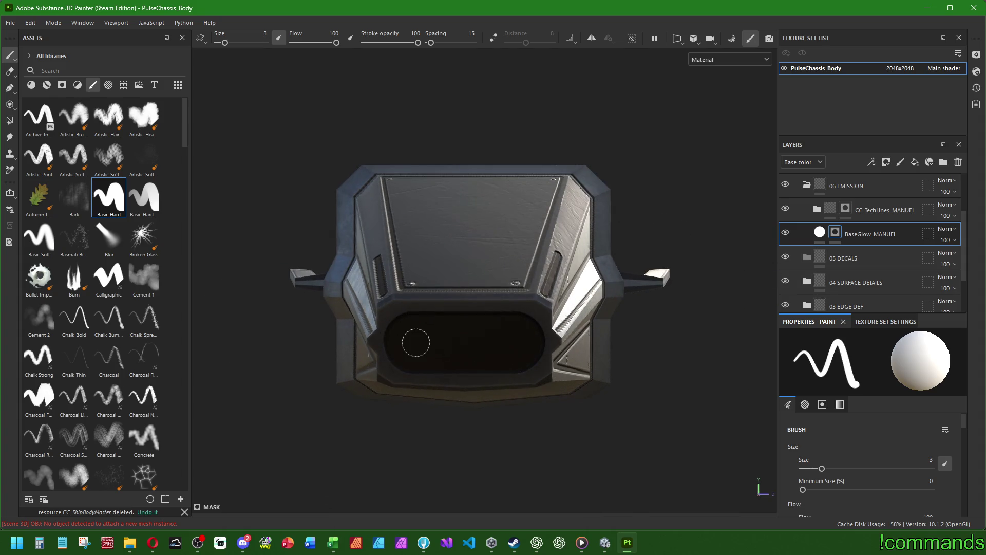
left_click(416, 343)
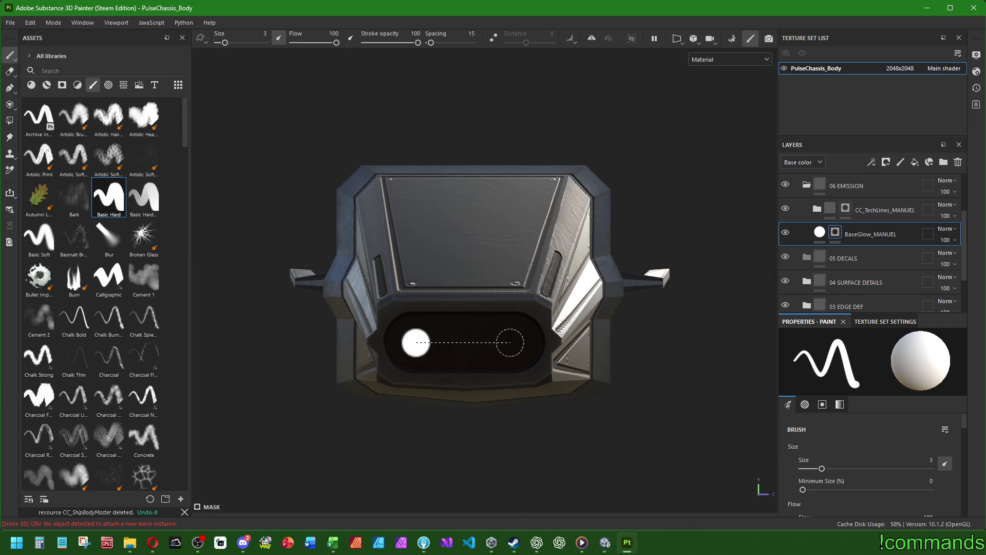
key("ctrl+z")
key("bracketleft")
key("bracketleft")
key("bracketleft")
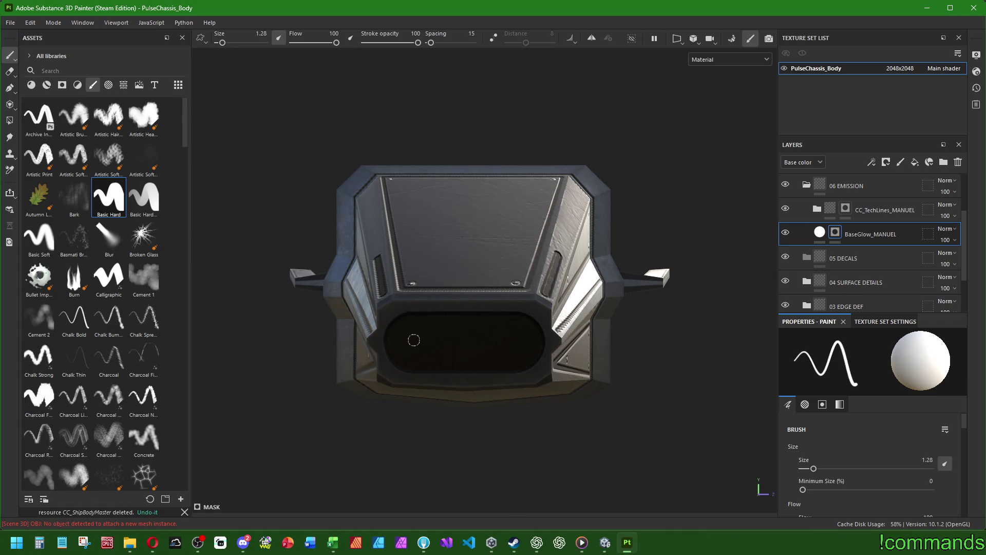
left_click(606, 542)
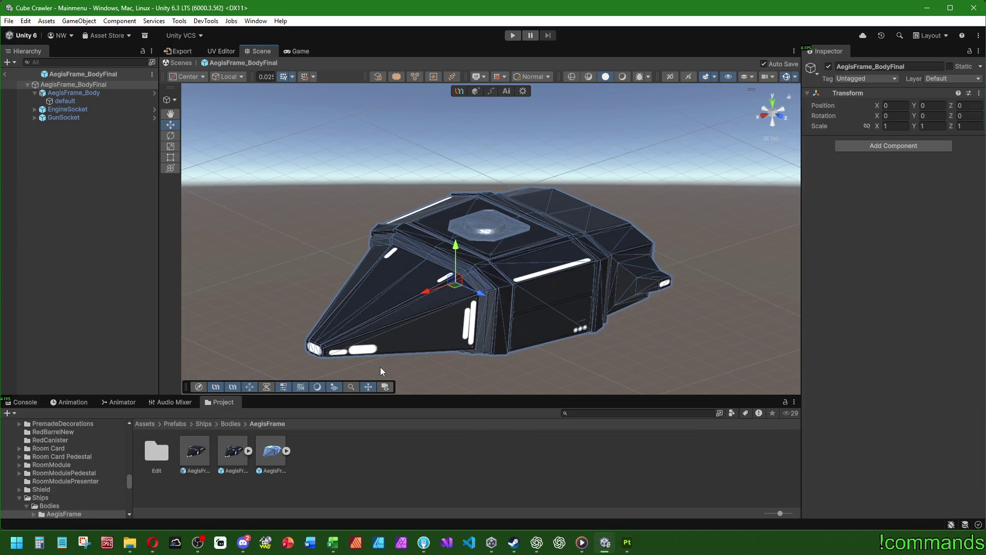
Change the AegisFrame material's Emission HDR colour to a dimmer grey, then return to Painter.
left_click_drag(374, 363, 121, 203)
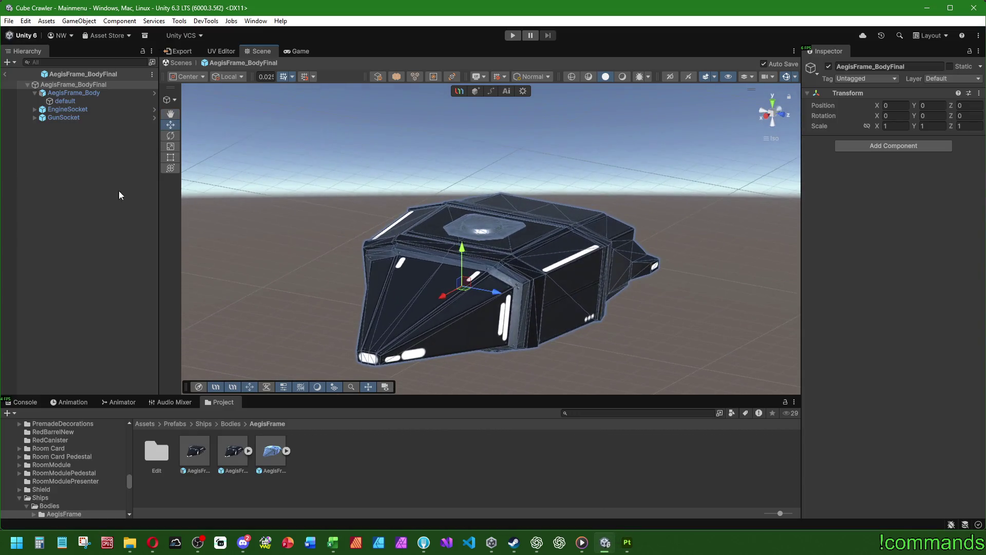
left_click(65, 100)
left_click(904, 204)
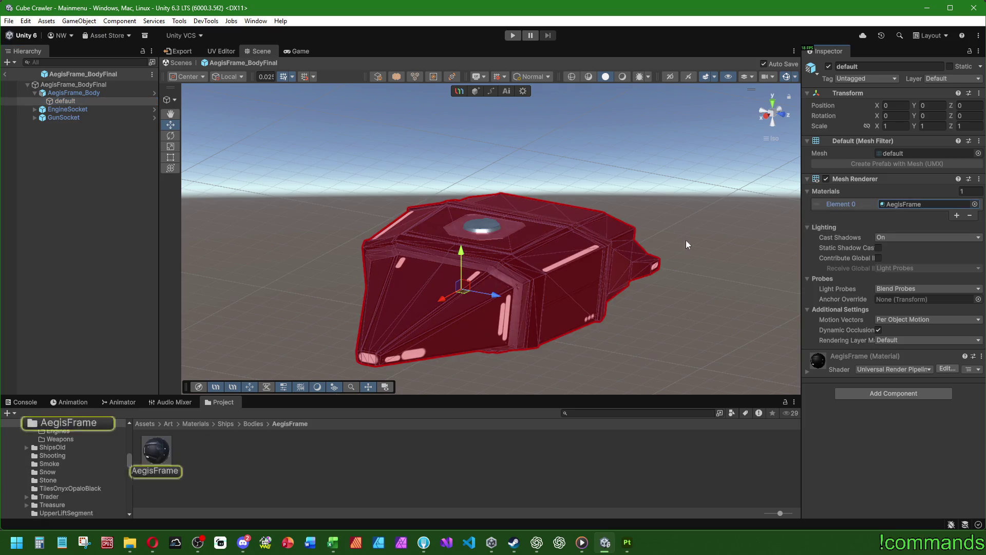
left_click(157, 450)
left_click(902, 263)
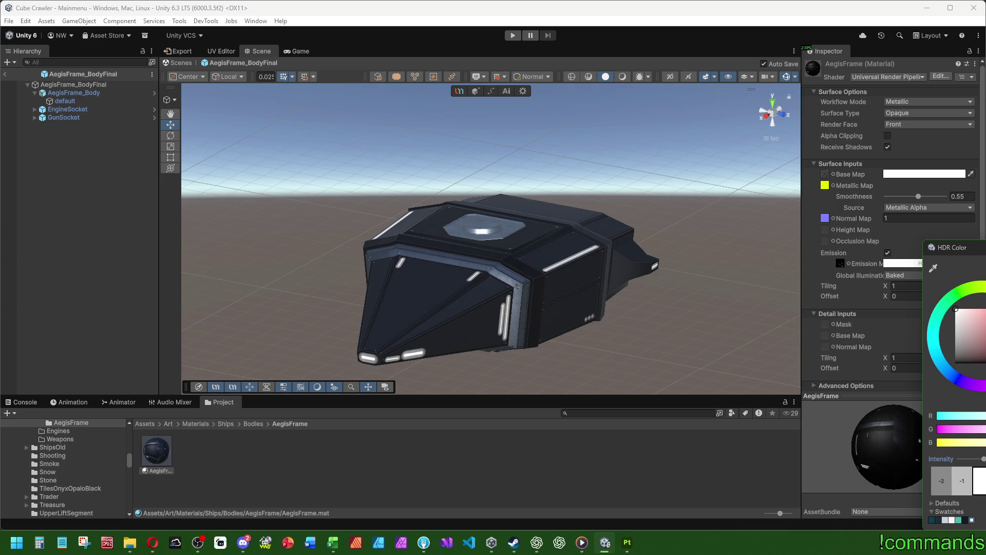
left_click_drag(983, 459, 984, 459)
mouse_move(970, 320)
left_mouse_down()
mouse_move(956, 314)
mouse_move(956, 342)
mouse_move(966, 347)
mouse_move(874, 269)
left_mouse_up()
left_click_drag(984, 458, 984, 458)
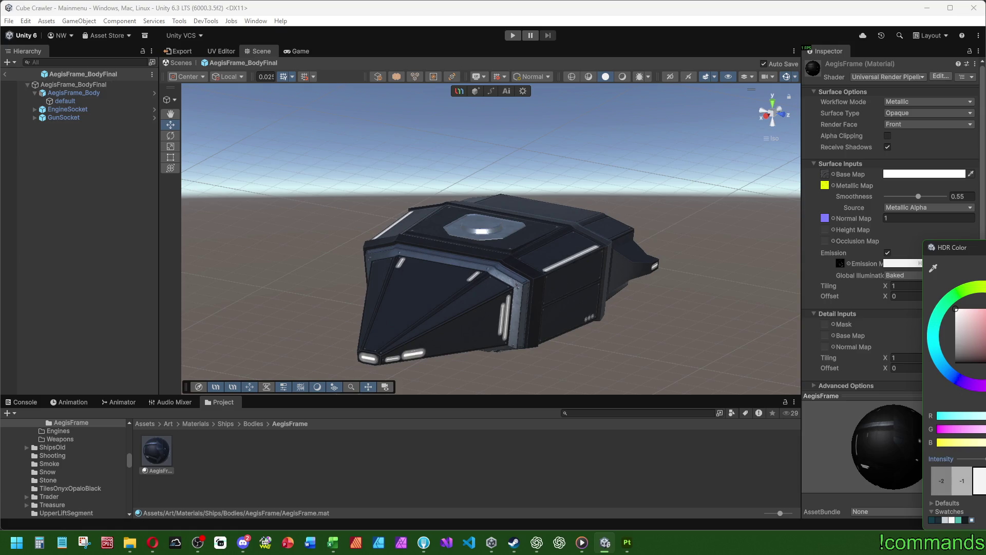
left_click(666, 349)
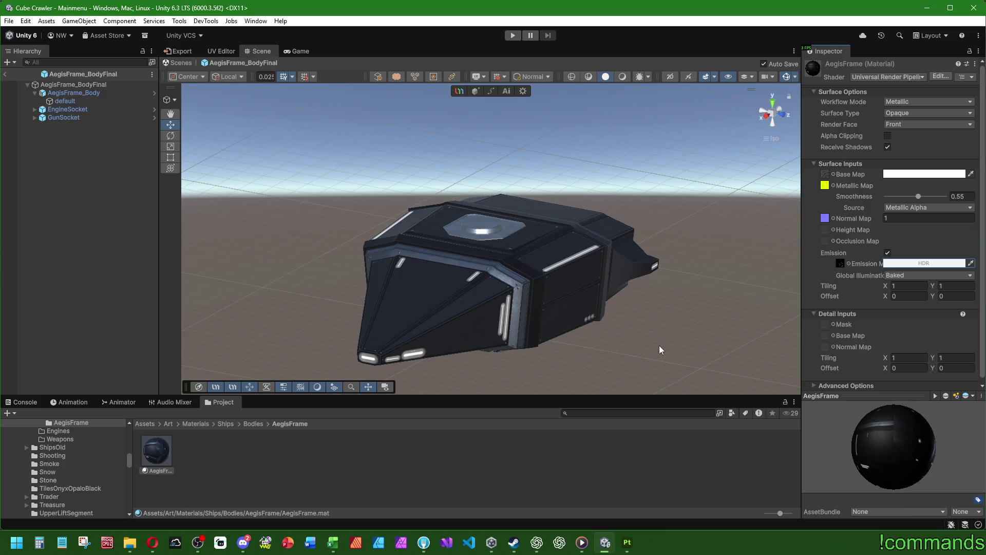
left_click(627, 542)
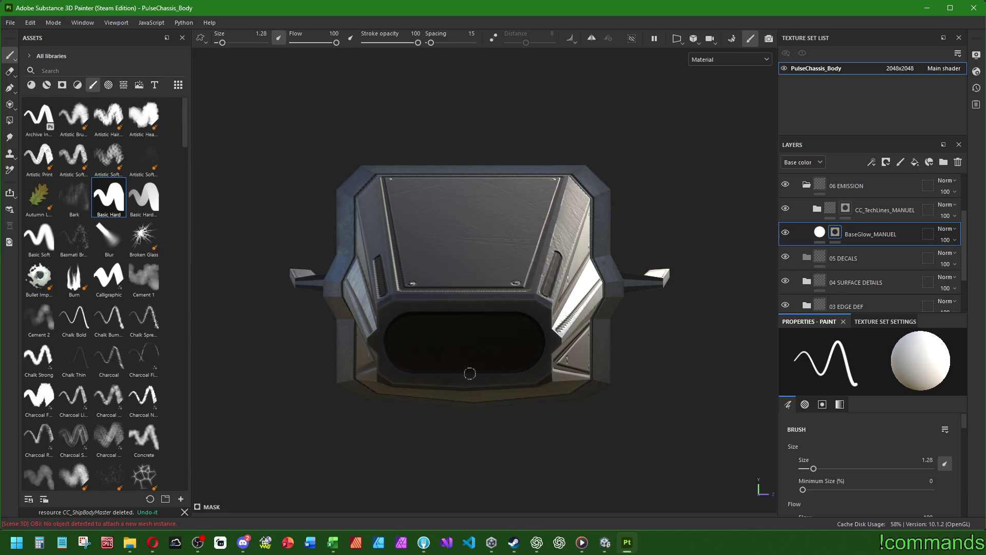
Paint a straight white glow line across the chassis front opening.
left_click(409, 339)
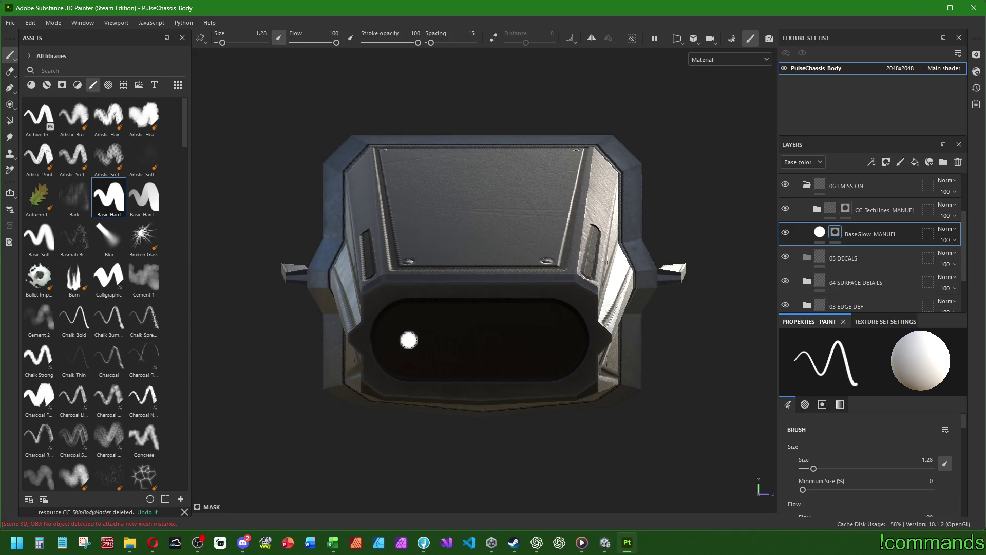
left_click(548, 339, "shift")
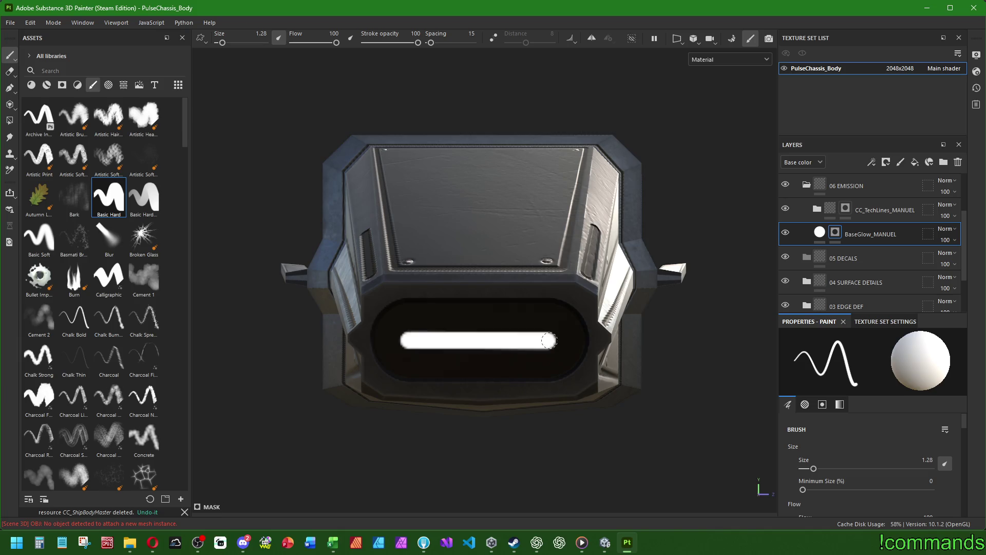
scroll(547, 349, "down", 2)
left_click_drag(667, 304, 584, 311)
At brush size 0.28, paint glow lines along the side slot and the angled slot.
key("bracketleft")
scroll(584, 310, "up", 2)
scroll(518, 311, "up", 3)
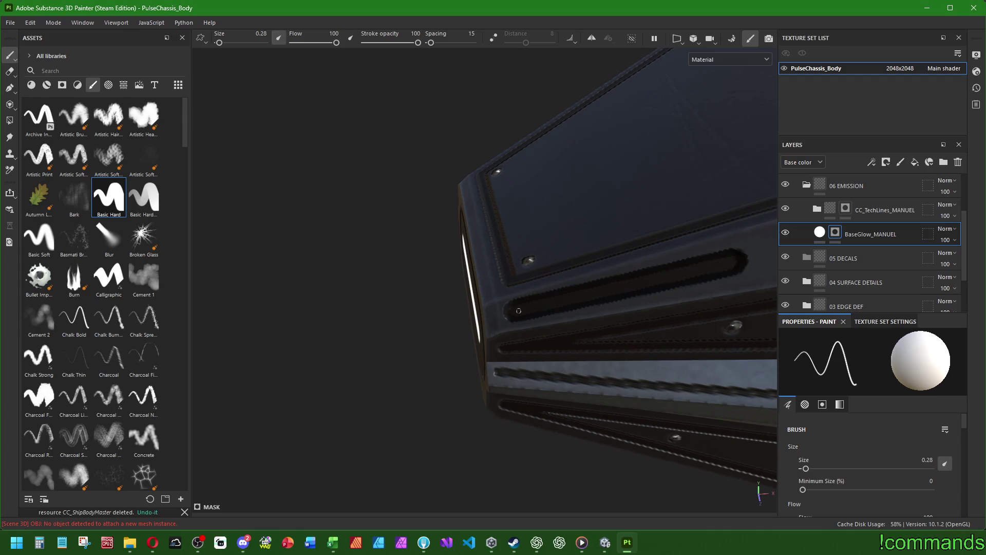
left_click(726, 264, "shift")
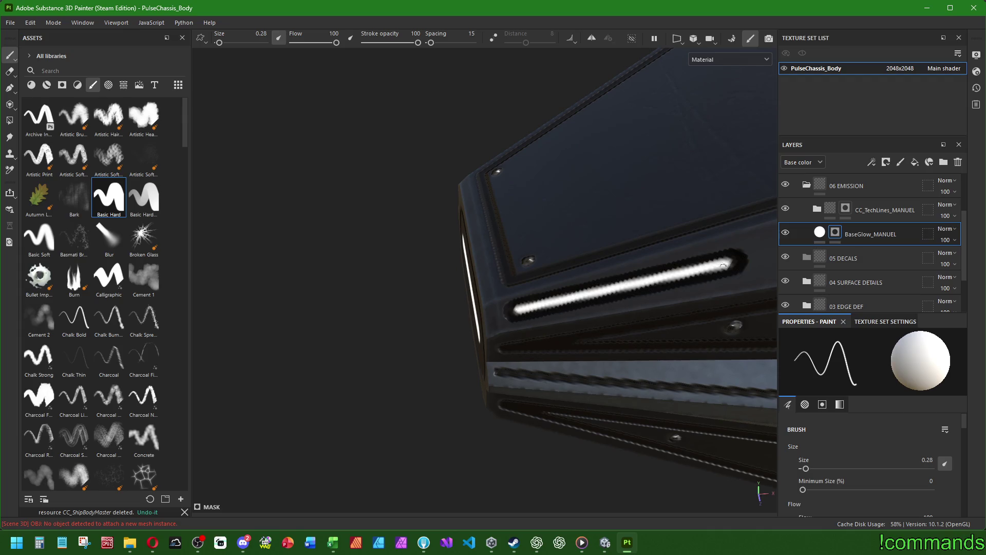
scroll(727, 264, "down", 3)
scroll(488, 383, "up", 4)
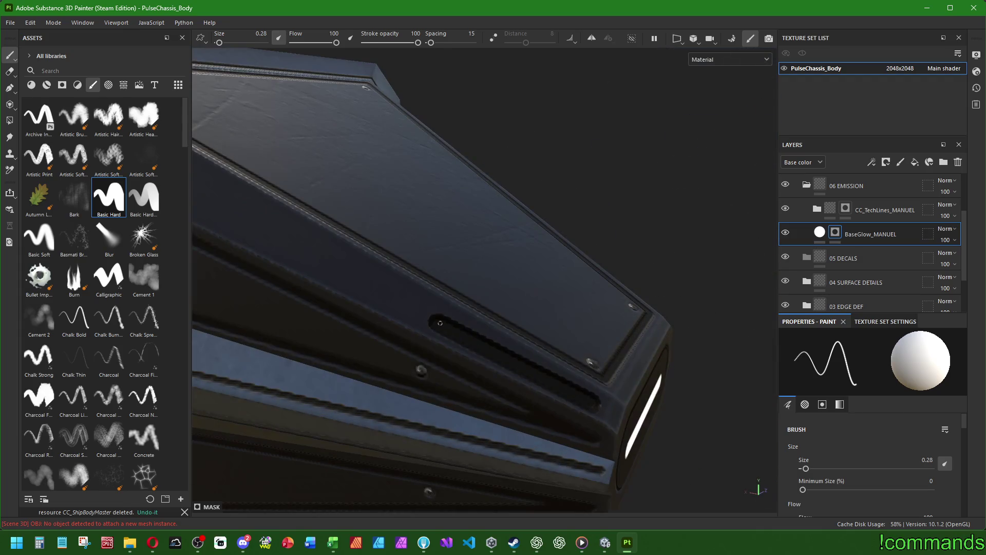
left_click(591, 402, "shift")
Paint a thin 0.28 glow line inside the slot seen in close-up.
scroll(590, 402, "down", 3)
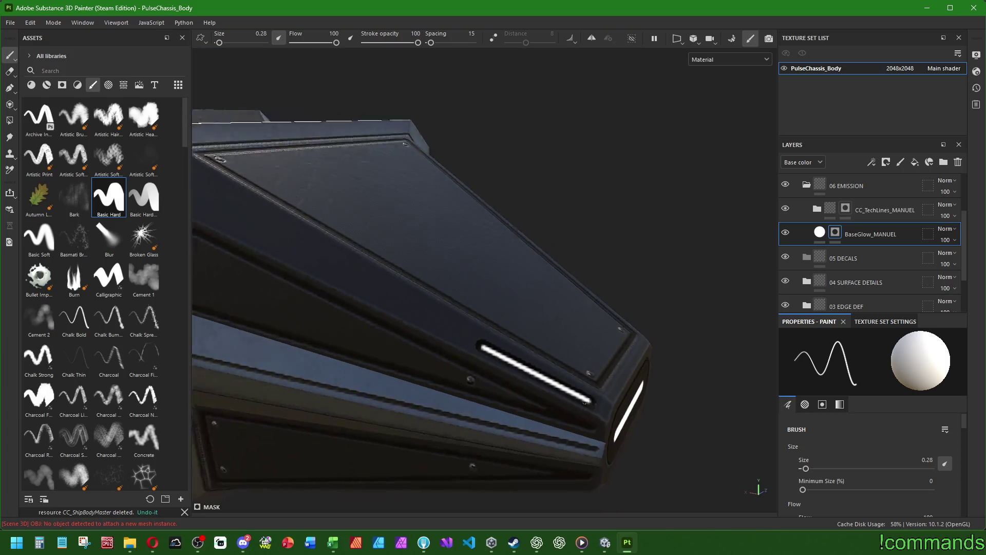
left_click_drag(590, 402, 522, 378)
scroll(521, 378, "up", 3)
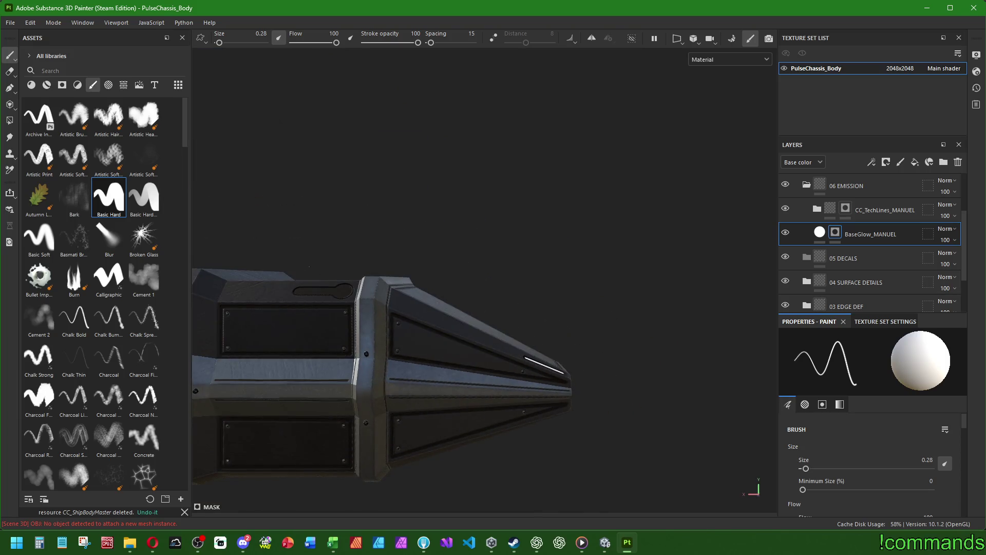
scroll(309, 267, "up", 2)
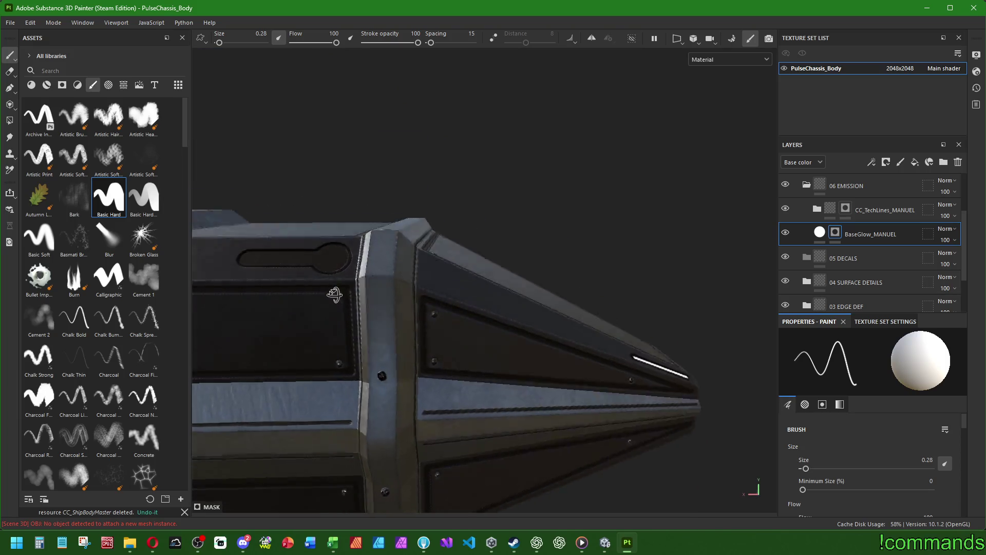
left_click_drag(309, 267, 447, 308)
scroll(447, 309, "up", 3)
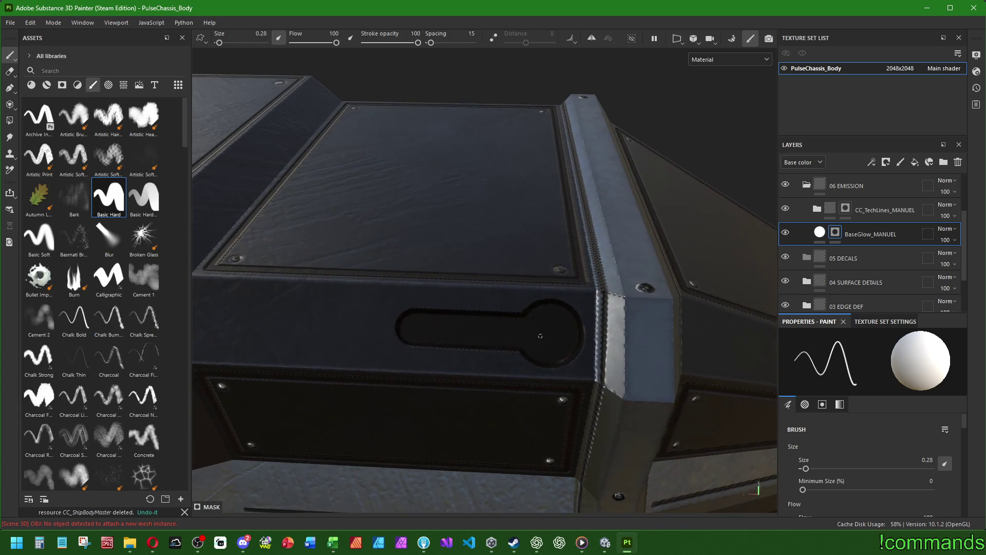
key("bracketright")
key("bracketright")
key("bracketright")
key("bracketleft")
key("bracketleft")
key("bracketleft")
left_click(551, 333, "shift")
scroll(550, 332, "down", 3)
Paint a 0.28 glow line into the keyhole slot from a side view.
mouse_move(551, 332)
left_mouse_down()
mouse_move(363, 358)
mouse_move(465, 267)
left_mouse_up()
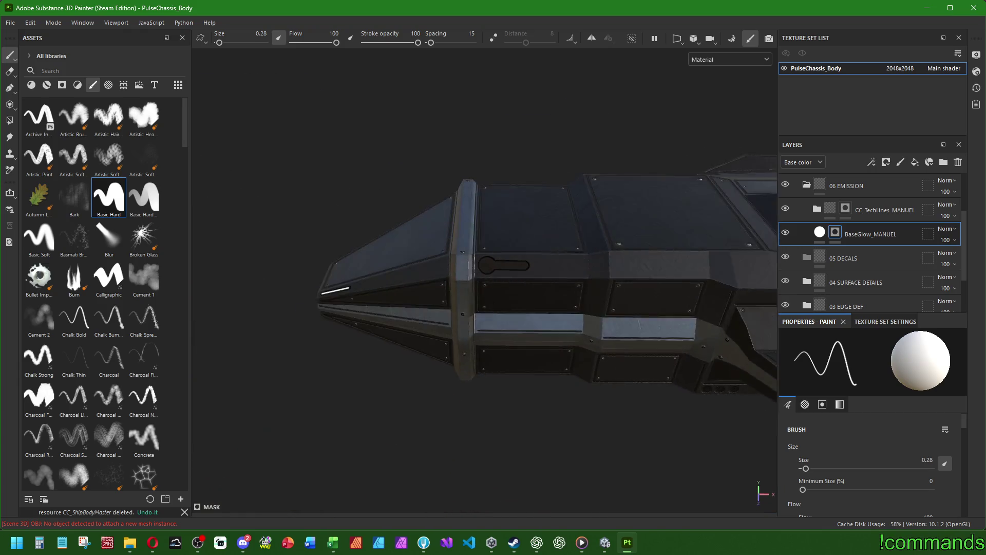
scroll(465, 267, "up", 6)
key("bracketright")
key("bracketright")
key("bracketright")
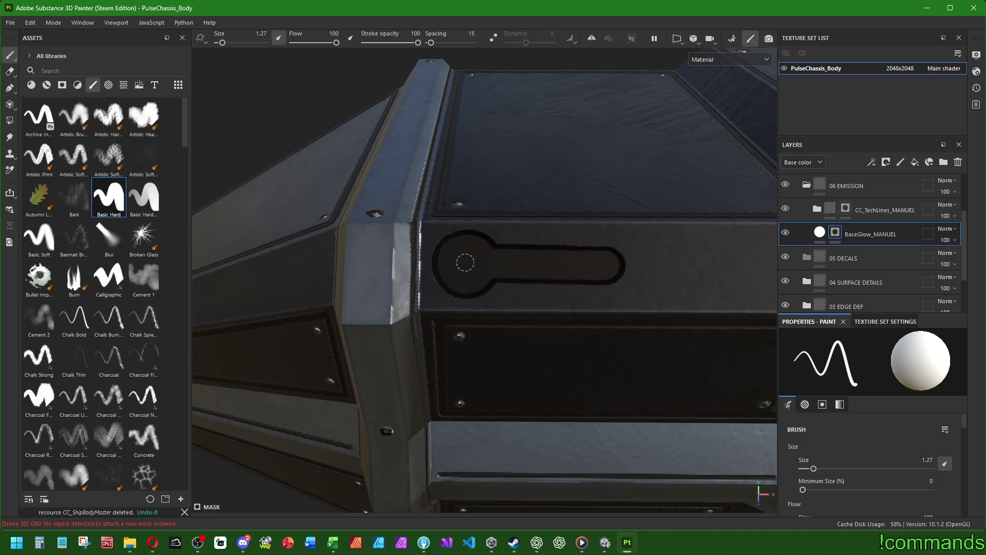
scroll(464, 262, "up", 1)
key("bracketleft")
key("bracketleft")
key("bracketleft")
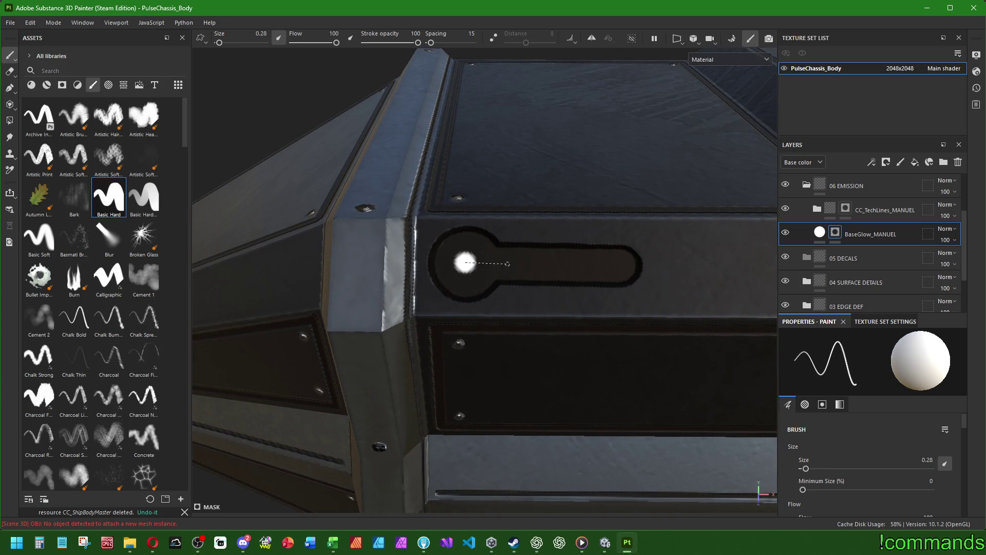
left_click(464, 262, "shift")
scroll(465, 263, "down", 3)
left_click_drag(465, 262, 370, 272, "alt")
scroll(562, 369, "up", 5)
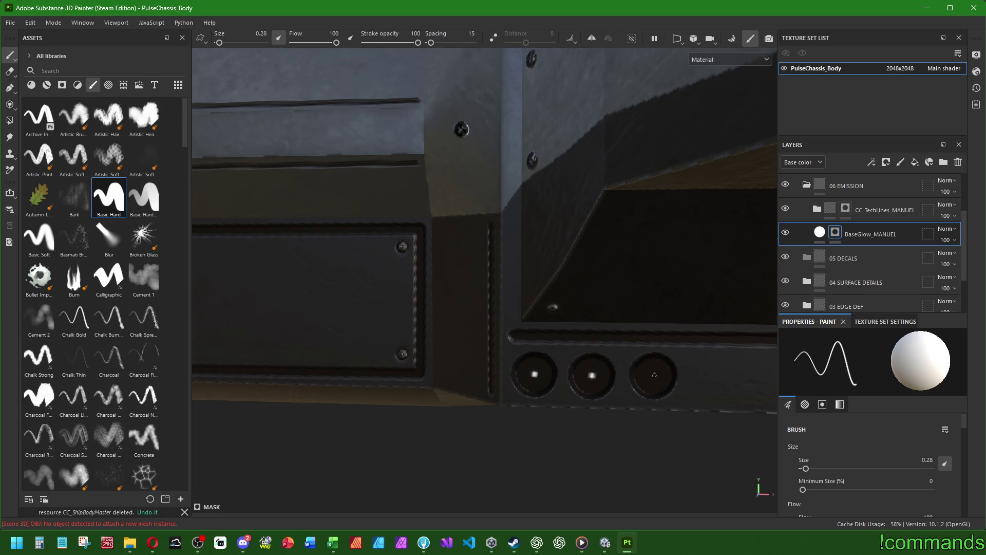
Paint thin white glow lines along the fin's slot and the chassis side edge slot.
scroll(654, 374, "down", 5)
left_click_drag(672, 375, 298, 378, "alt")
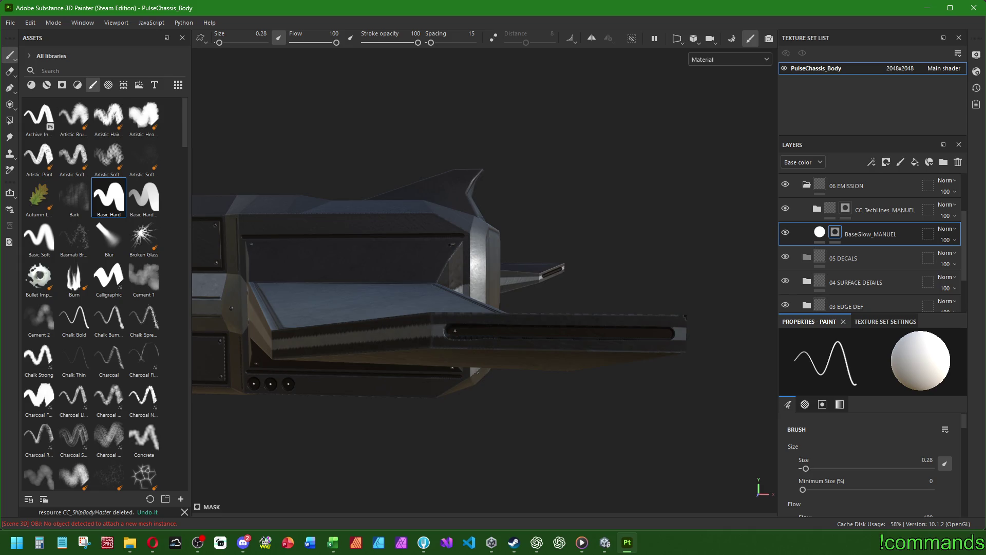
left_click(647, 332, "shift")
scroll(645, 329, "down", 5)
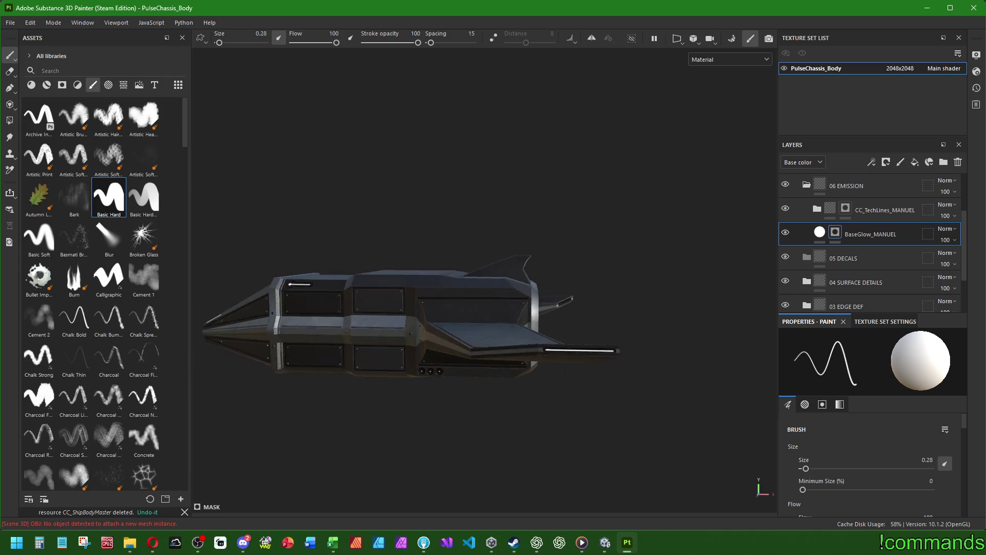
left_click_drag(642, 326, 513, 329, "alt")
left_click_drag(573, 378, 507, 341, "alt")
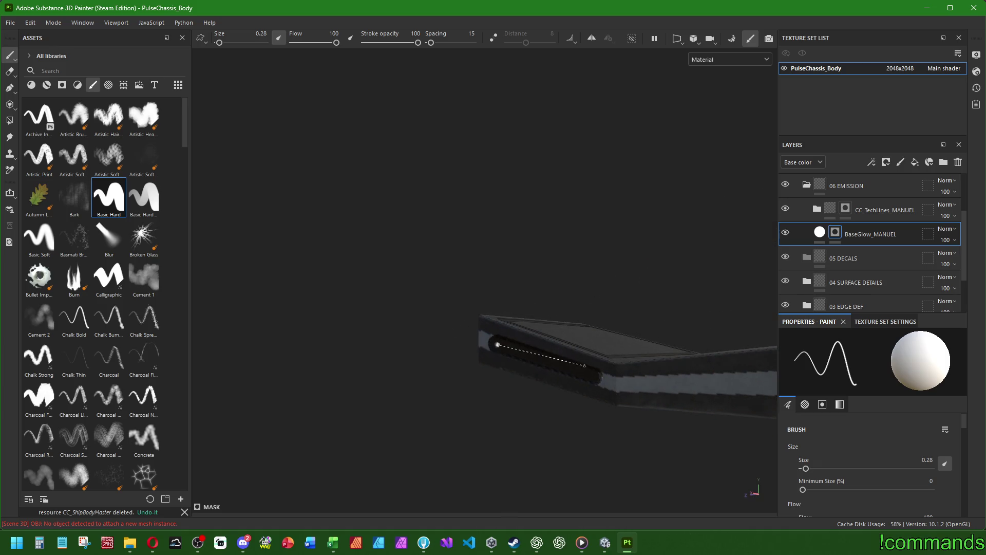
left_click(594, 375, "shift")
Draw a straight glow line into the pipe end's side slot with a fine brush.
mouse_move(594, 375)
left_mouse_down("alt")
mouse_move(515, 335)
mouse_move(545, 343)
left_mouse_up("alt")
key("bracketright")
key("bracketright")
key("bracketright")
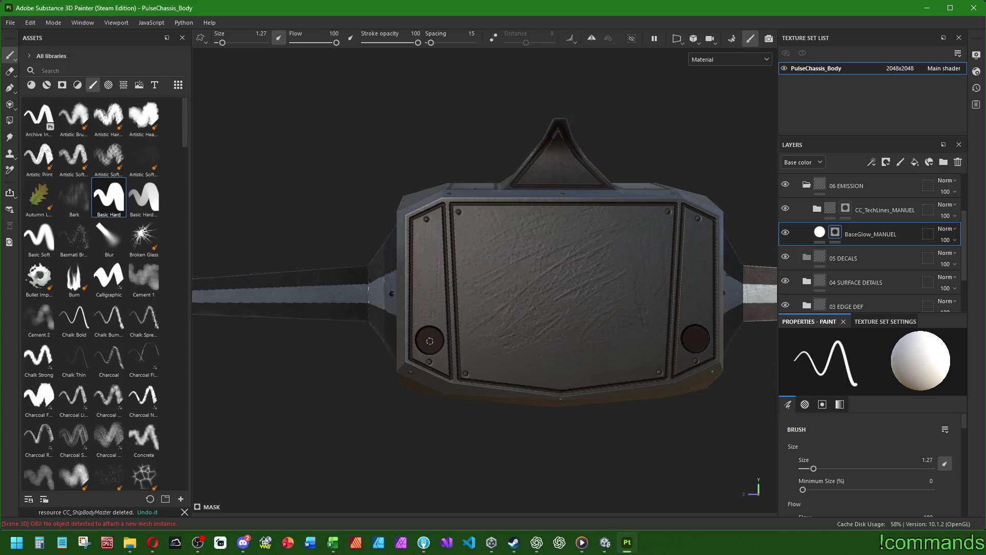
key("bracketleft")
key("bracketleft")
key("bracketleft")
left_click_drag(544, 342, 647, 345, "alt")
left_click_drag(544, 308, 598, 305, "alt")
left_click(716, 283, "shift")
mouse_move(716, 283)
left_mouse_down("alt")
mouse_move(594, 253)
mouse_move(685, 276)
mouse_move(398, 308)
left_mouse_up("alt")
scroll(356, 312, "up", 2)
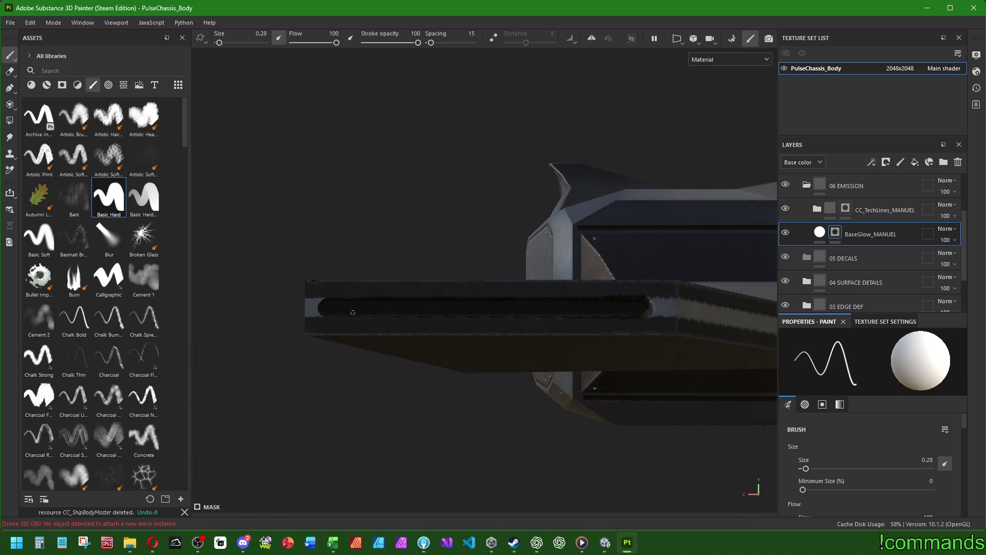
left_click(638, 307, "shift")
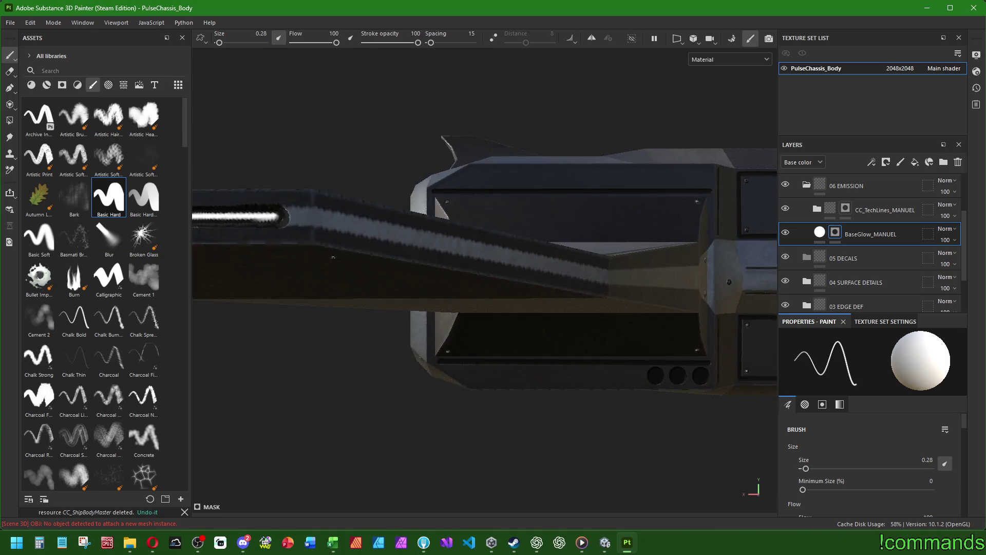
Orbit around the three-hole side and the nose to review the painted glow.
left_click_drag(638, 307, 331, 121, "alt")
scroll(483, 345, "up", 3)
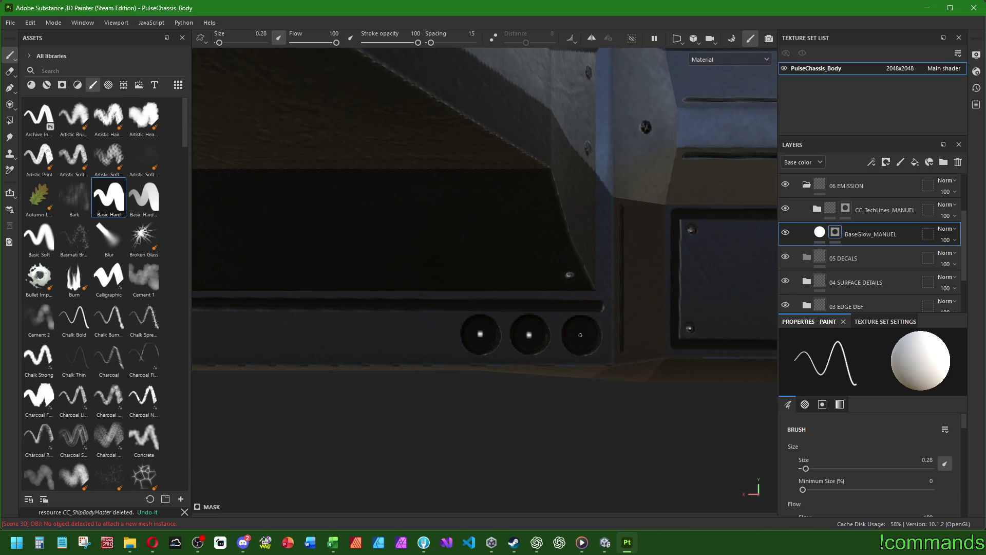
scroll(580, 335, "down", 10)
mouse_move(483, 337)
left_mouse_down("alt")
mouse_move(425, 402)
mouse_move(507, 331)
mouse_move(249, 353)
mouse_move(407, 365)
mouse_move(462, 315)
mouse_move(456, 346)
left_mouse_up("alt")
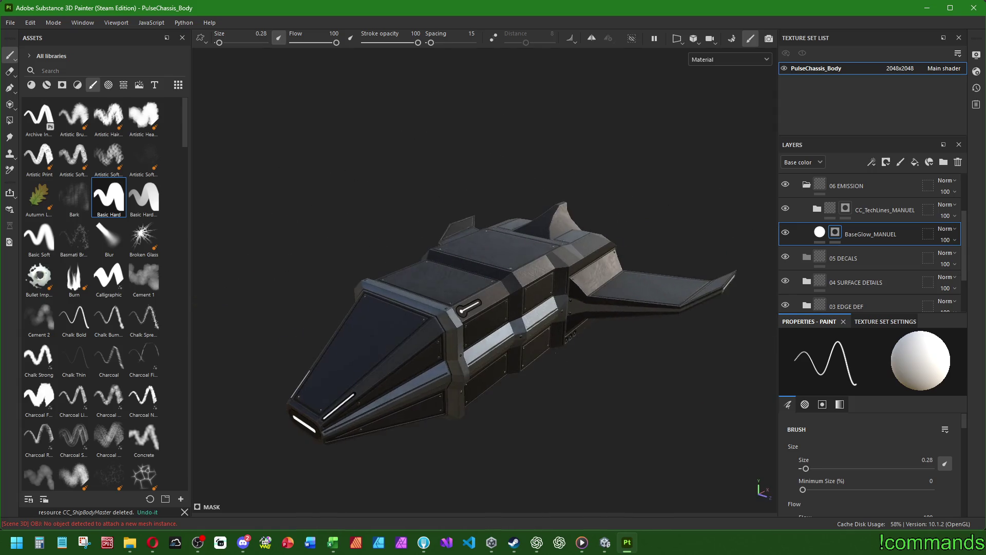
Select the Basic Soft brush and set Flow 50, Stroke opacity 20 and Spacing 10.
left_click(56, 239)
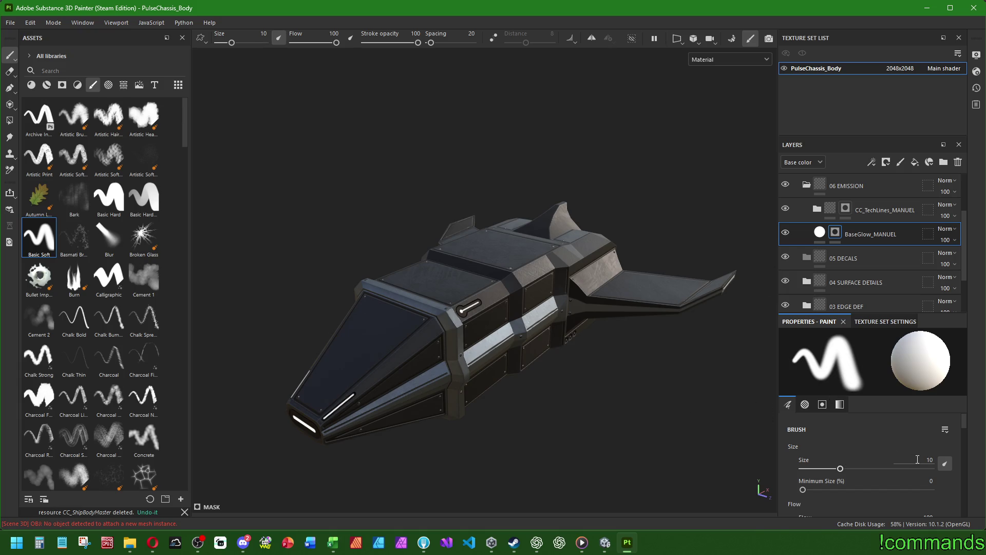
scroll(908, 480, "down", 2)
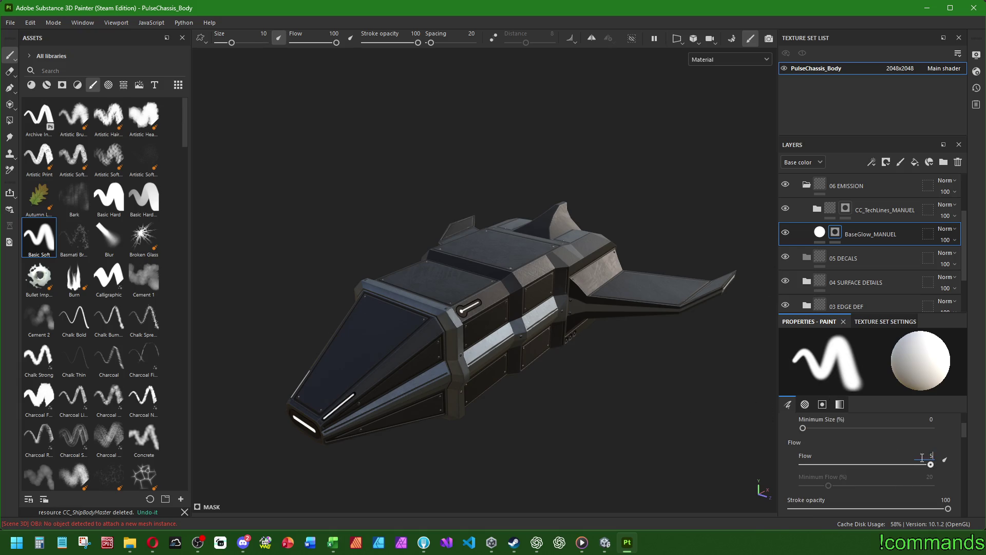
type("0")
key("Return")
scroll(878, 443, "down", 2)
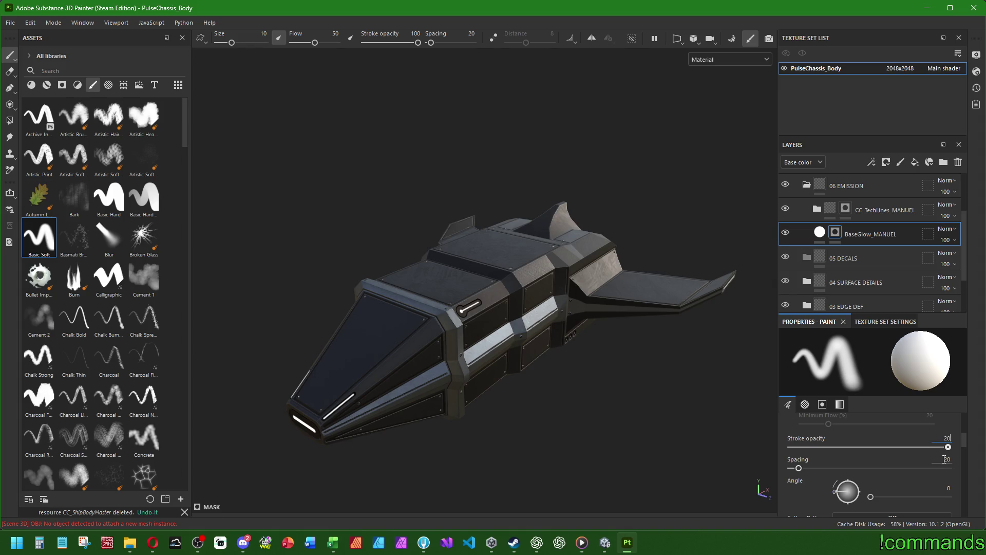
double_click(944, 458)
type("10")
key("Return")
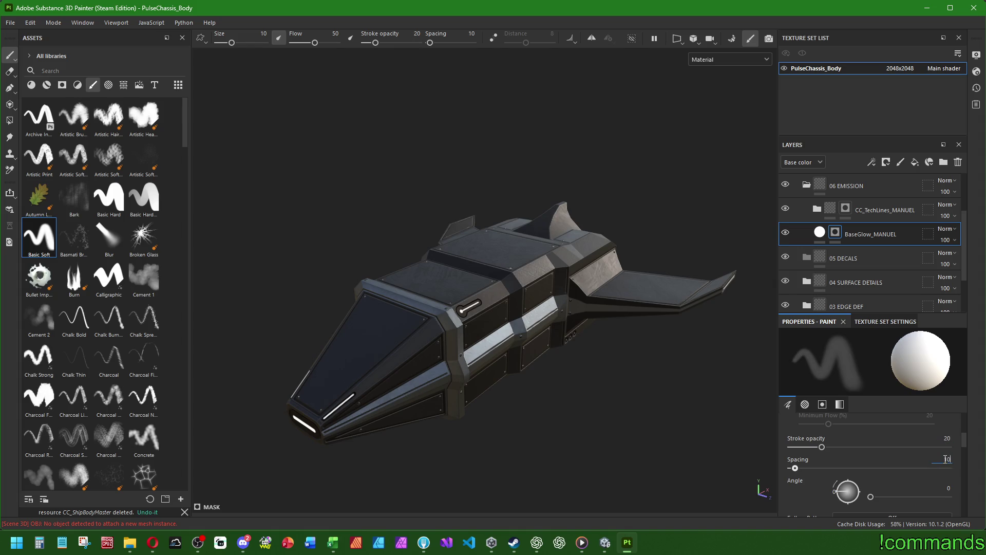
left_click_drag(392, 384, 497, 295, "alt")
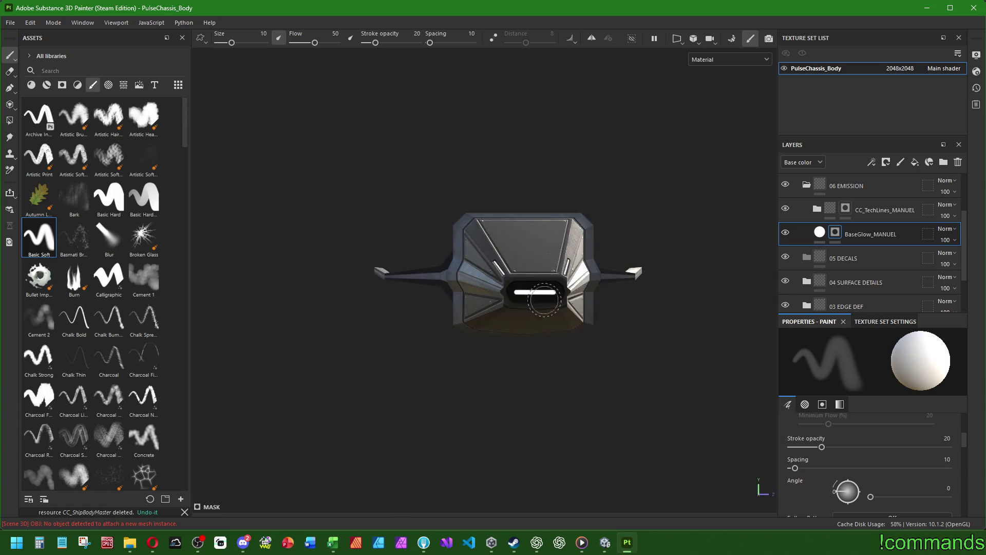
Undo the test dab, lower Stroke opacity to 15, and paint a soft halo around the front slot's bar.
scroll(496, 293, "up", 3)
scroll(496, 295, "up", 2)
left_click(447, 307)
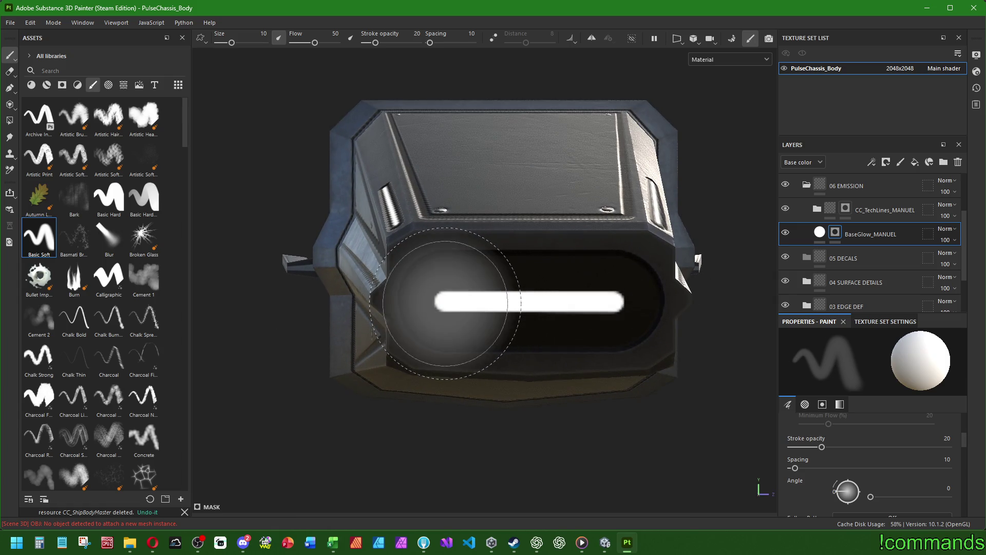
key("ctrl+z")
scroll(899, 471, "up", 3)
type("40")
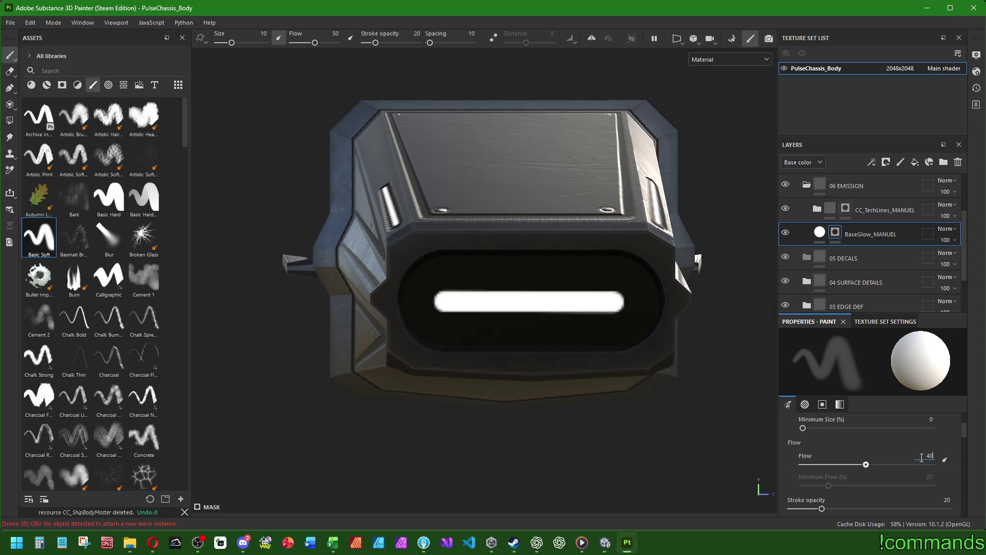
type("15")
key("Return")
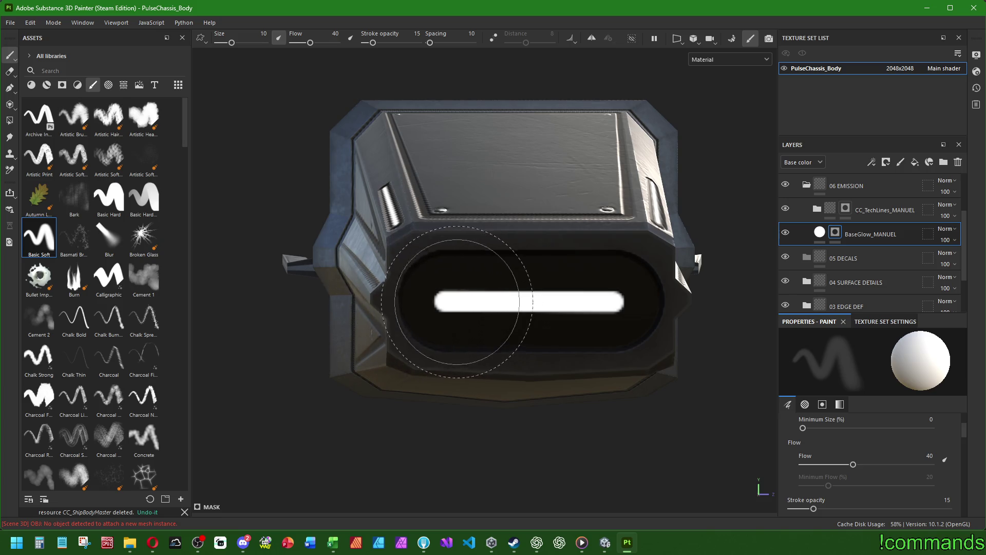
left_click_drag(442, 300, 595, 297)
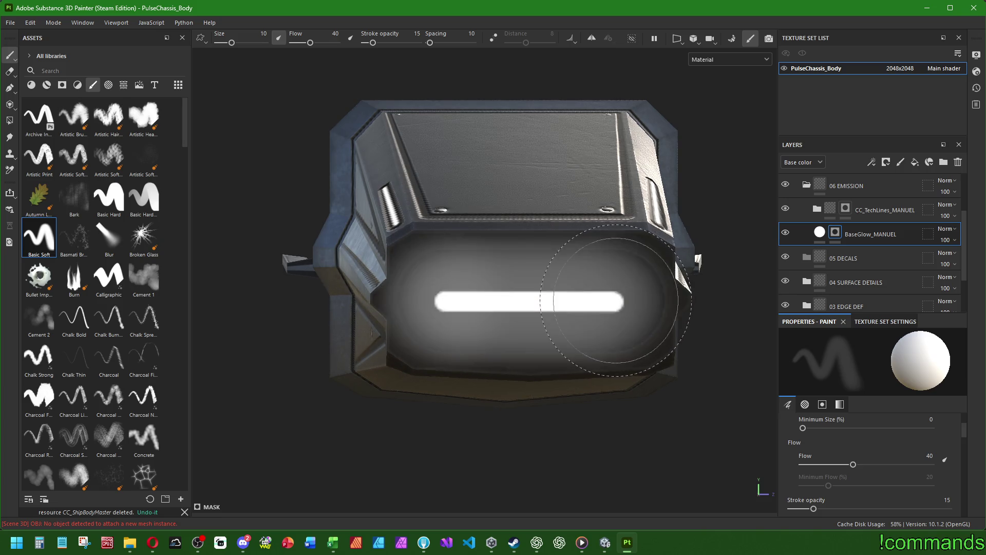
Shrink the brush to 3.86 and paint a straight soft glow line along the side slot.
scroll(577, 315, "down", 3)
scroll(577, 315, "up", 5)
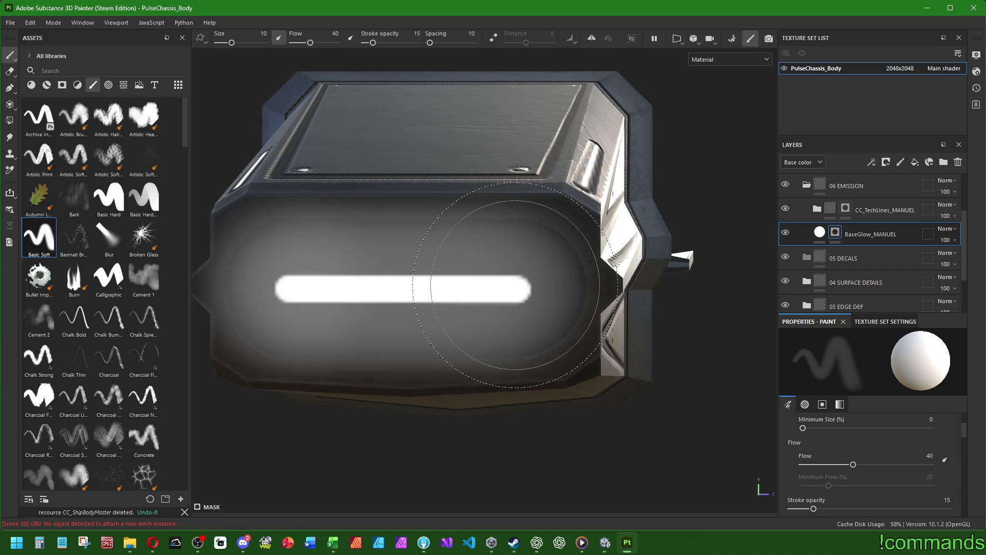
scroll(652, 331, "down", 3)
left_click_drag(651, 330, 591, 308)
scroll(431, 352, "up", 5)
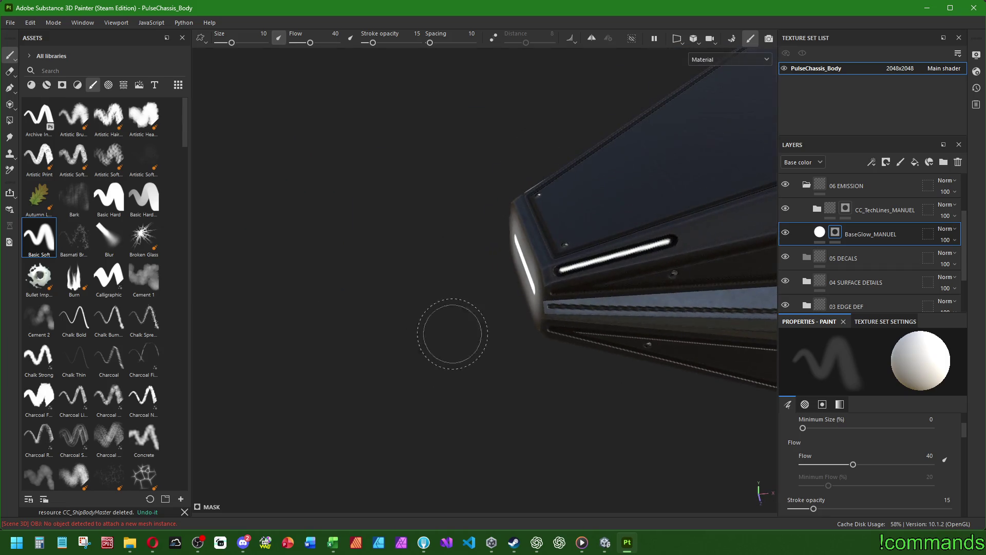
left_click_drag(432, 352, 562, 275)
key("bracketleft")
key("bracketleft")
key("bracketleft")
left_click(516, 282)
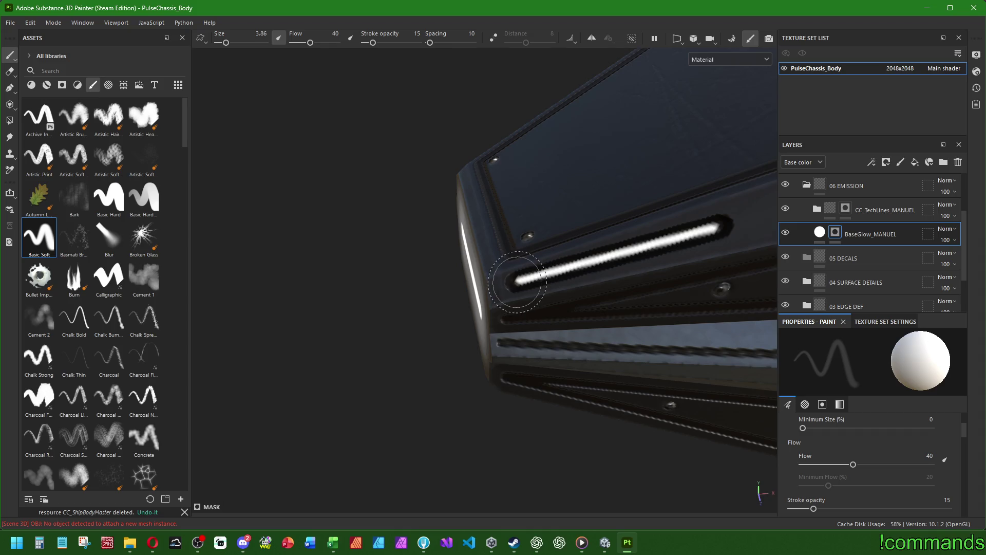
left_click(716, 220, "shift")
Repaint the soft glow across the front slot from its left end to its right end.
scroll(716, 220, "down", 3)
left_click_drag(715, 220, 616, 267)
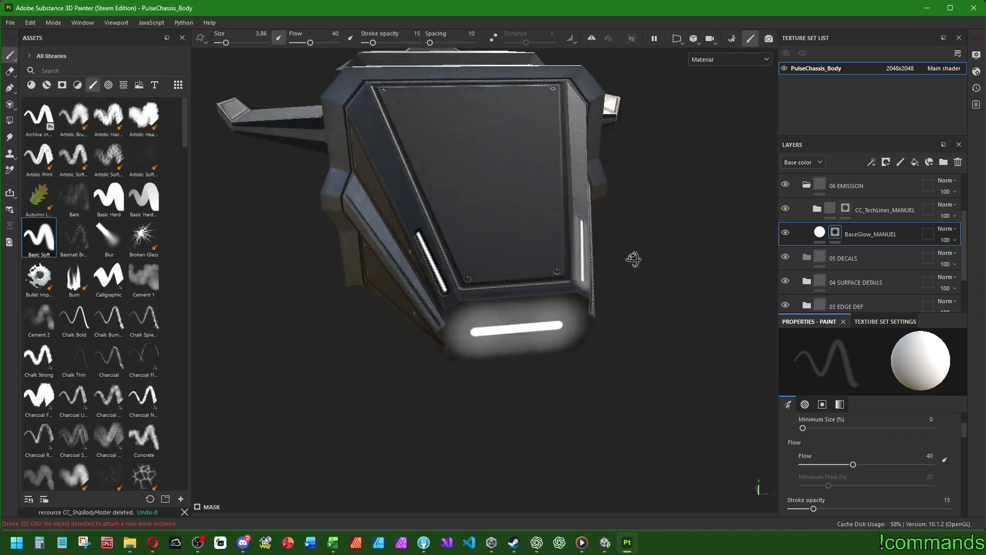
scroll(556, 362, "up", 5)
mouse_move(473, 335)
left_mouse_down()
mouse_move(564, 376)
mouse_move(619, 375)
left_mouse_up()
scroll(565, 376, "down", 3)
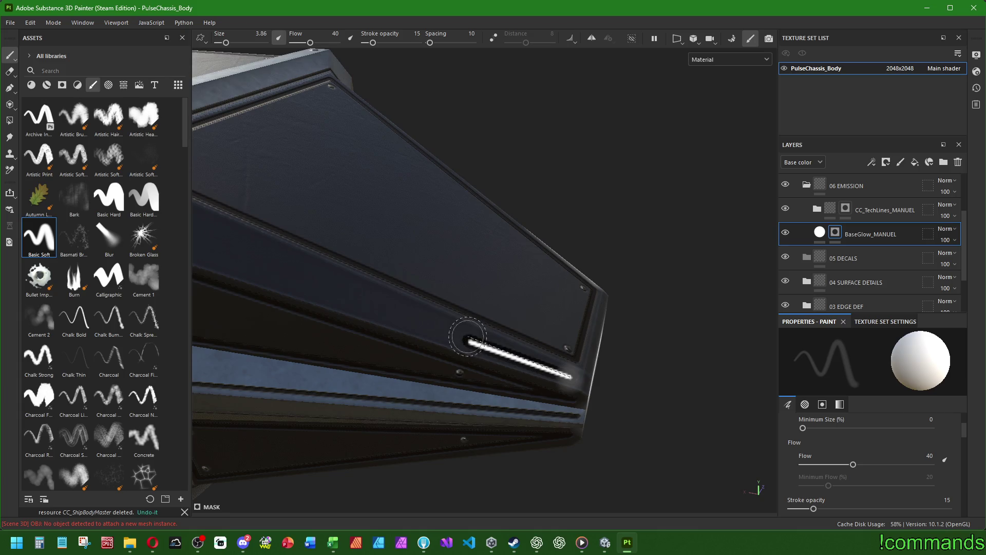
scroll(619, 375, "up", 4)
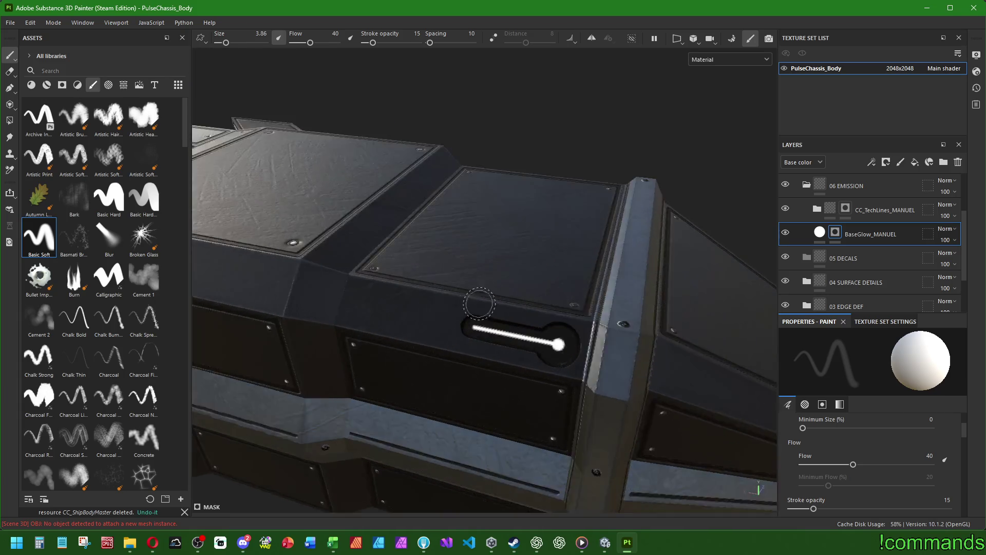
left_click(465, 327)
left_click(607, 357, "shift")
key("bracketright")
key("bracketright")
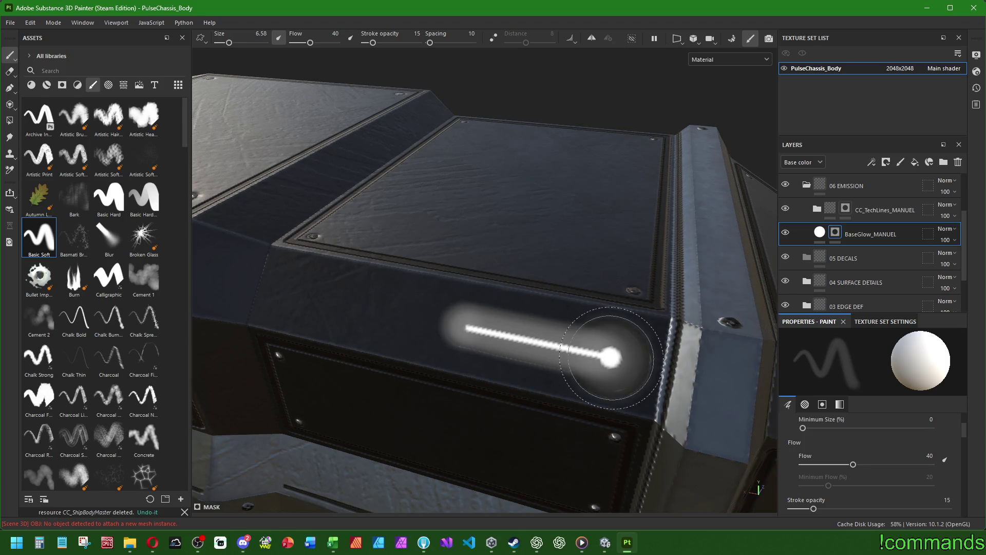
mouse_move(627, 352)
left_mouse_down()
mouse_move(539, 334)
mouse_move(451, 259)
mouse_move(454, 354)
left_mouse_up()
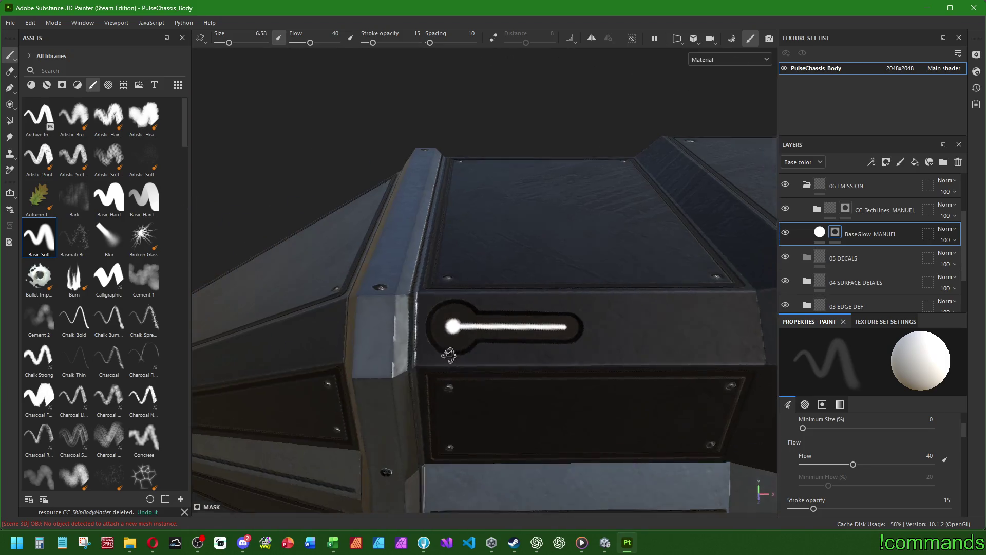
key("bracketleft")
key("bracketleft")
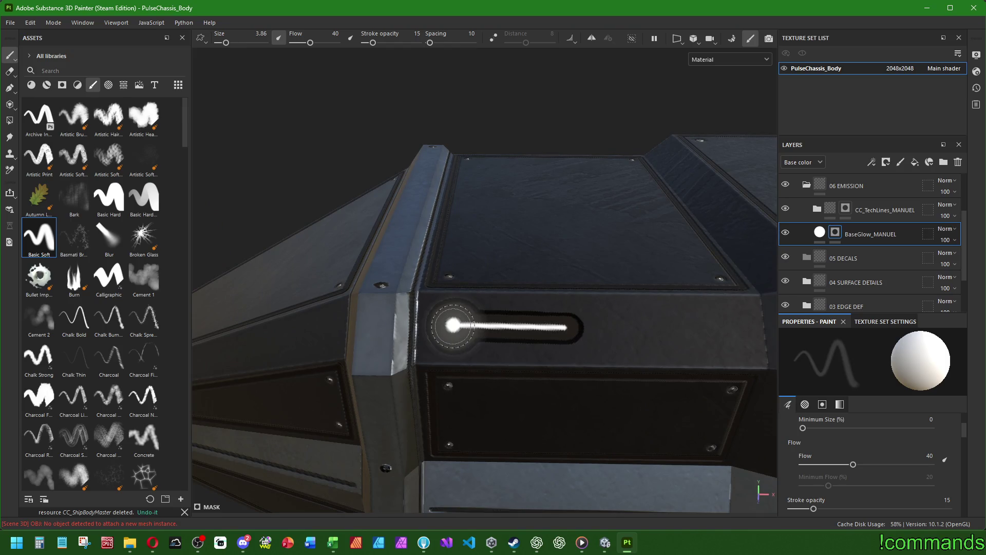
left_click_drag(552, 327, 611, 361)
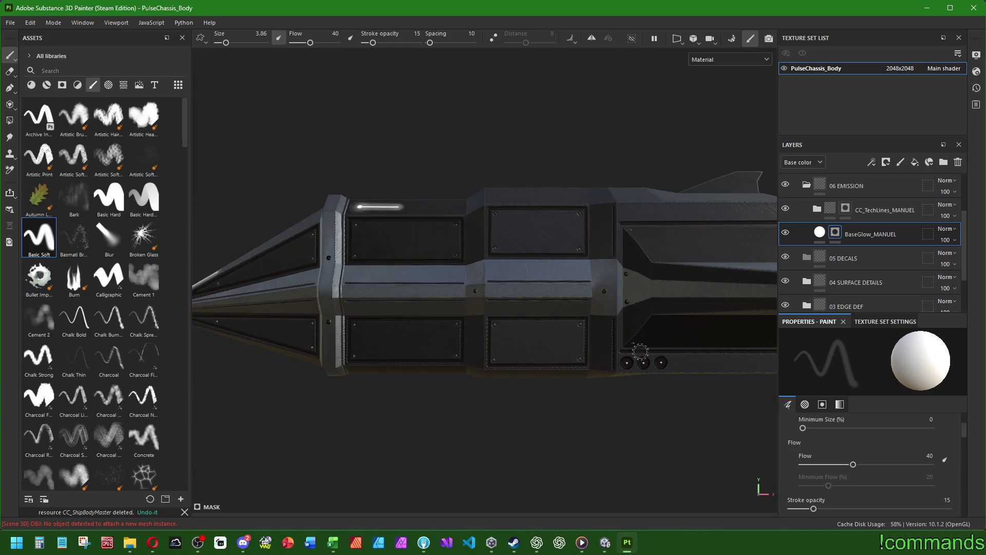
Paint the three round holes glowing white with a 3.86 brush.
scroll(611, 361, "up", 5)
scroll(542, 351, "up", 1)
key("bracketleft")
key("bracketleft")
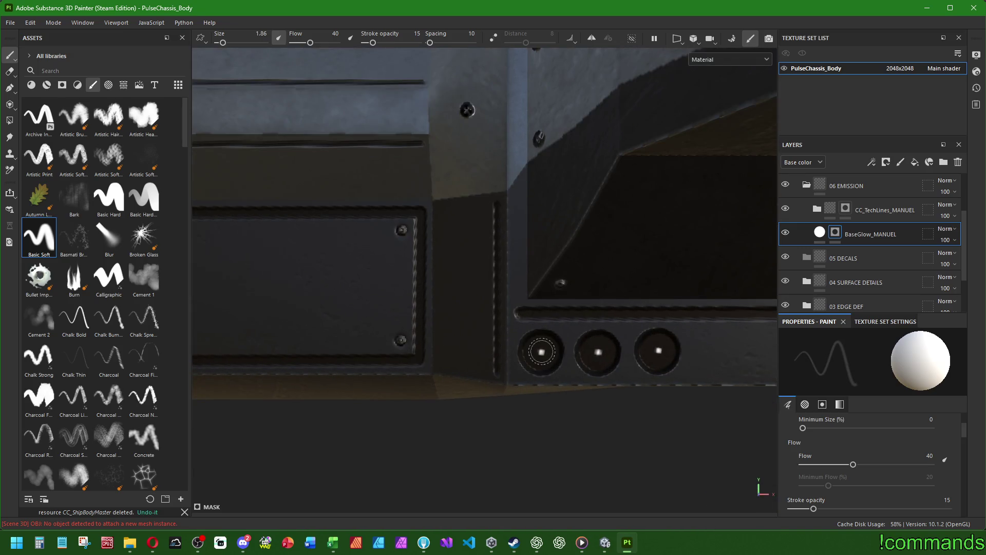
key("bracketright")
key("bracketright")
key("bracketright")
key("bracketleft")
key("bracketleft")
left_click(542, 353)
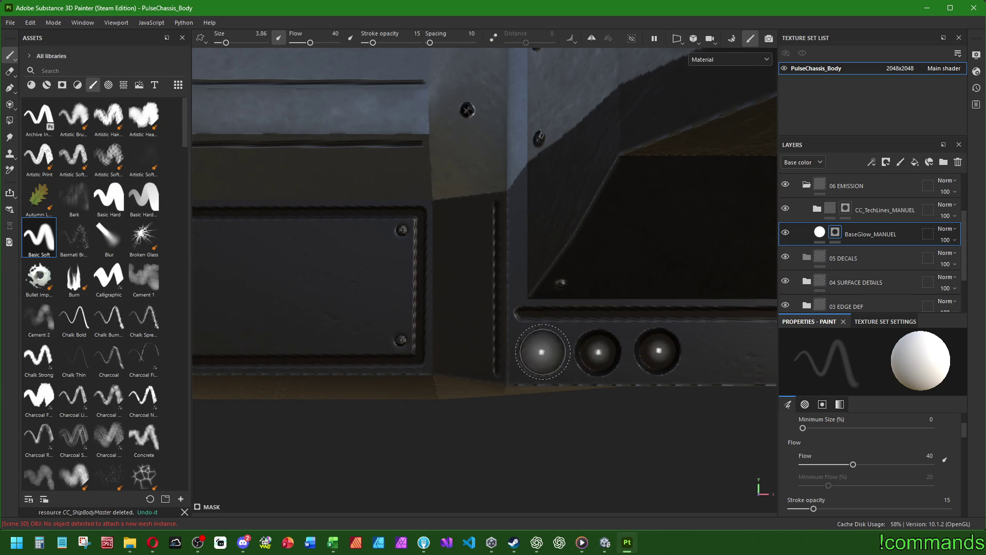
left_click(599, 352)
left_click(659, 352)
Add glow dots in the left, middle and right holes at size 1.86, then brighten them at 3.86.
scroll(429, 270, "down", 6)
mouse_move(429, 270)
left_mouse_down("alt")
mouse_move(667, 286)
mouse_move(595, 376)
left_mouse_up("alt")
scroll(667, 286, "up", 3)
scroll(577, 375, "up", 4)
key("bracketleft")
key("bracketleft")
left_click(556, 377)
left_click(623, 378)
left_click(695, 380)
key("bracketright")
key("bracketright")
left_click(693, 379)
left_click(623, 378)
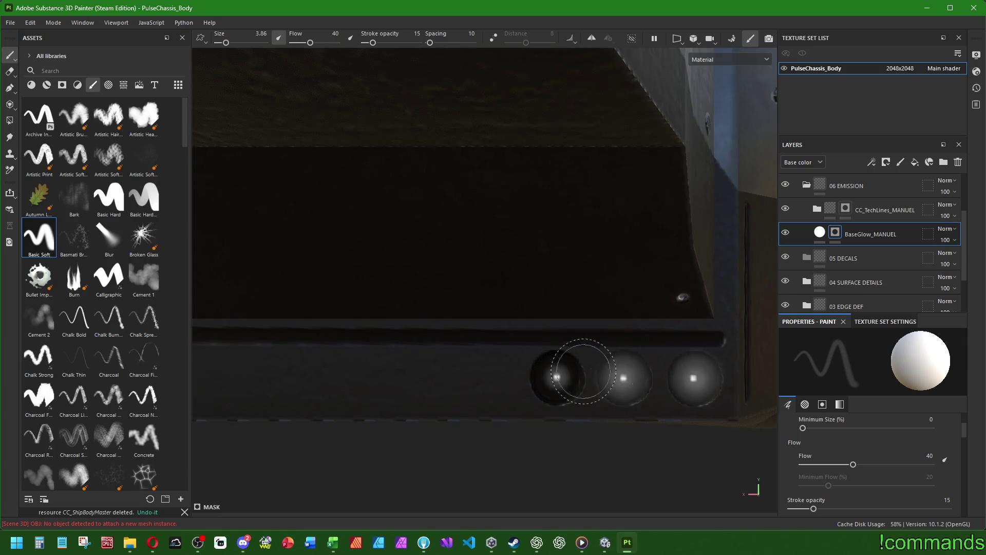
left_click(557, 377)
Paint two straight glow strokes along the arm's bar.
scroll(556, 377, "down", 6)
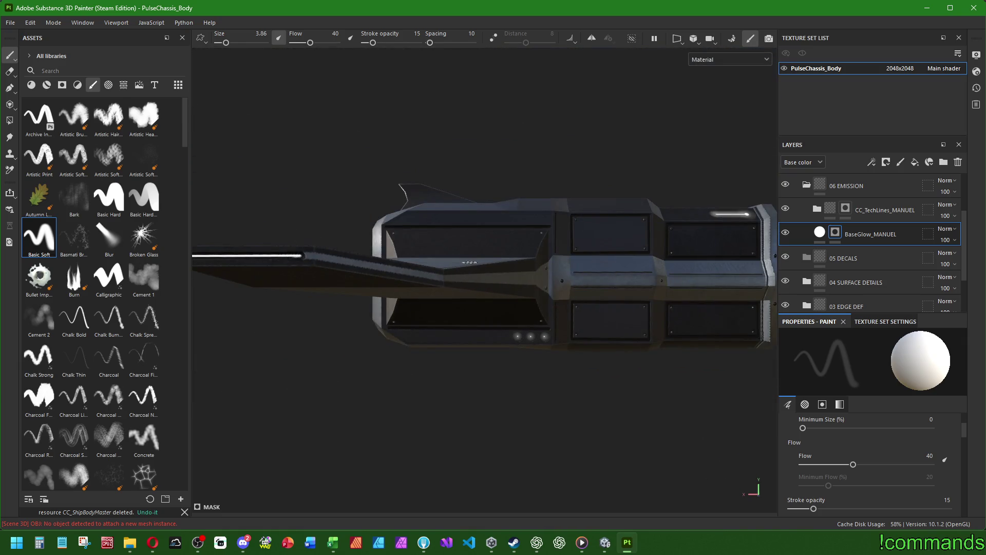
mouse_move(441, 227)
left_mouse_down()
mouse_move(468, 264)
mouse_move(330, 244)
left_mouse_up()
scroll(331, 245, "up", 5)
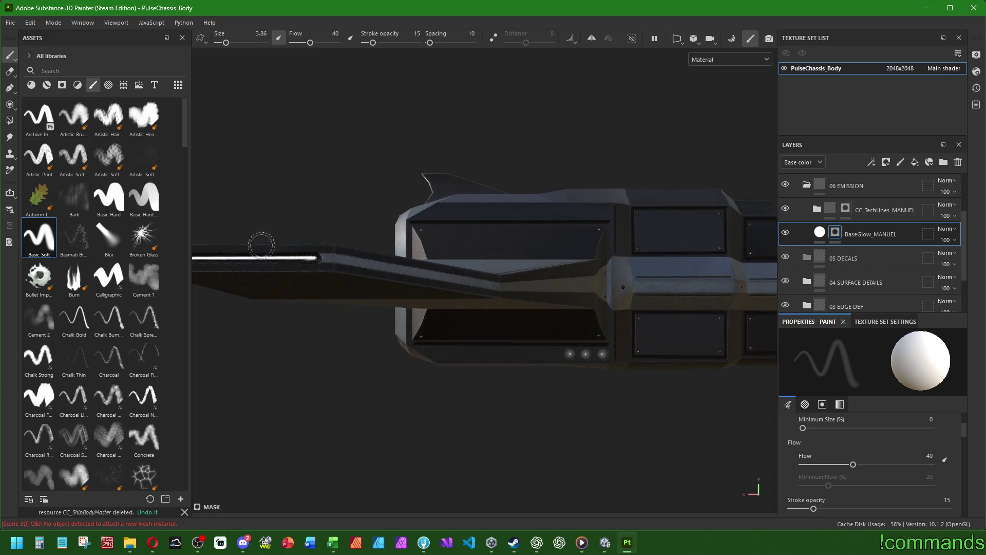
left_click(308, 275)
left_click(546, 278, "shift")
mouse_move(546, 277)
left_mouse_down()
mouse_move(558, 288)
mouse_move(632, 293)
mouse_move(636, 304)
mouse_move(452, 329)
mouse_move(430, 314)
mouse_move(656, 317)
left_mouse_up()
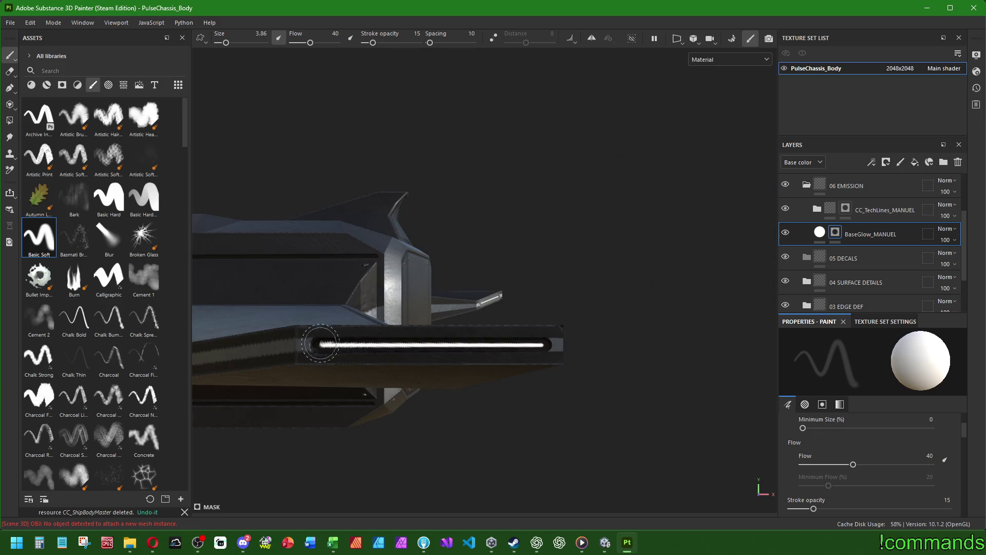
left_click(320, 344)
left_click(547, 345, "shift")
mouse_move(547, 345)
left_mouse_down()
mouse_move(451, 337)
mouse_move(440, 346)
mouse_move(498, 351)
left_mouse_up()
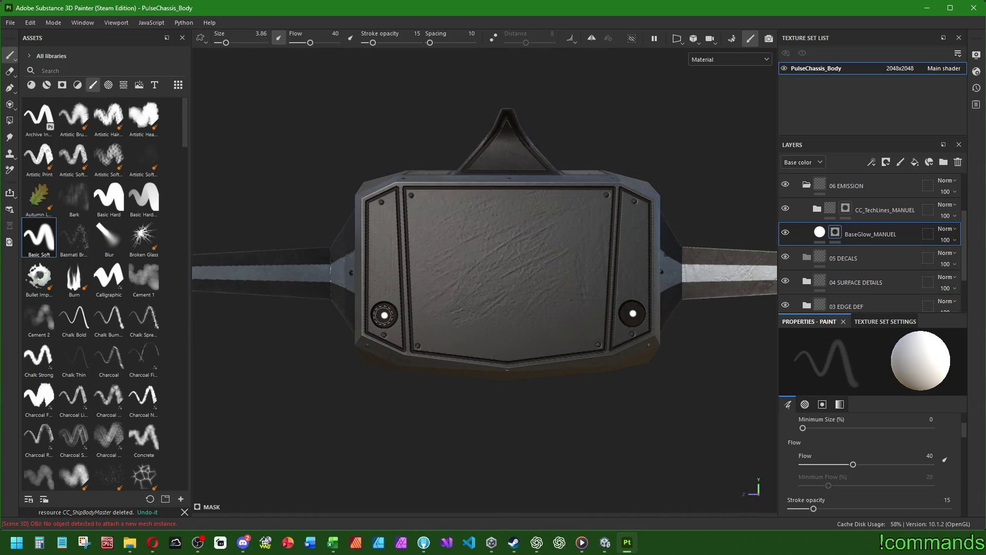
Raise the brush size to 14.18 and inspect the front glow lights from several angles.
key("bracketright")
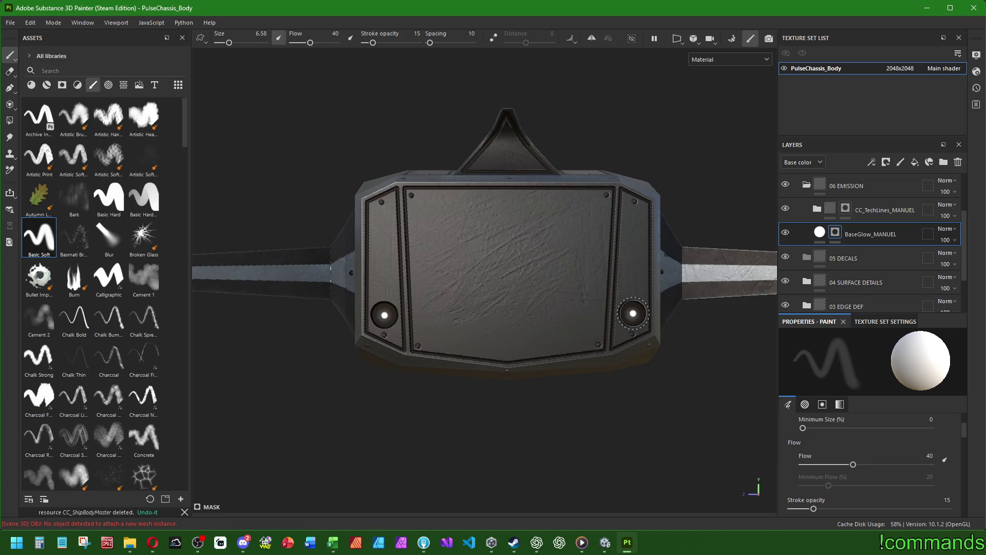
key("bracketright")
mouse_move(384, 314)
left_mouse_down()
mouse_move(413, 304)
mouse_move(414, 330)
mouse_move(655, 342)
mouse_move(496, 307)
mouse_move(287, 317)
mouse_move(352, 331)
mouse_move(290, 308)
left_mouse_up()
scroll(427, 356, "up", 5)
key("bracketright")
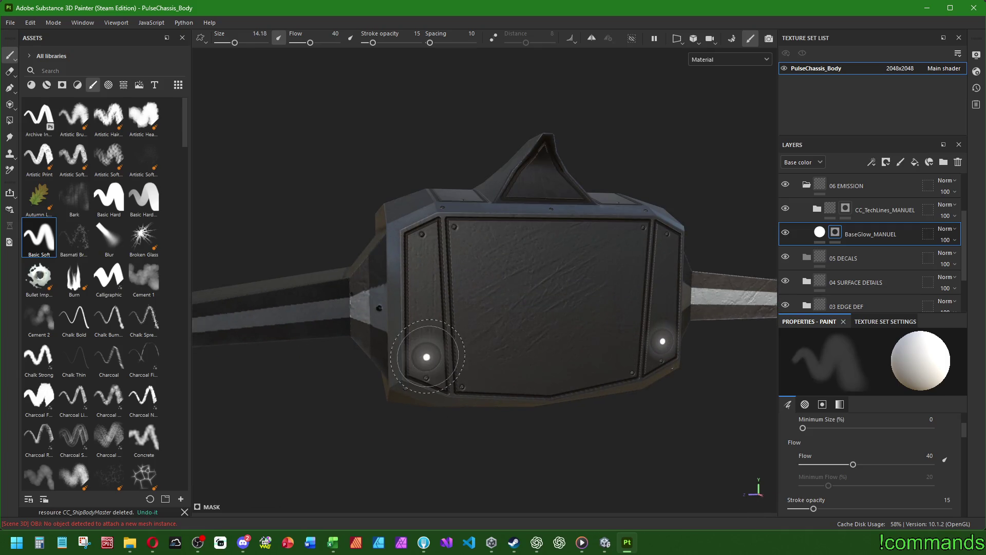
left_click_drag(660, 334, 562, 330)
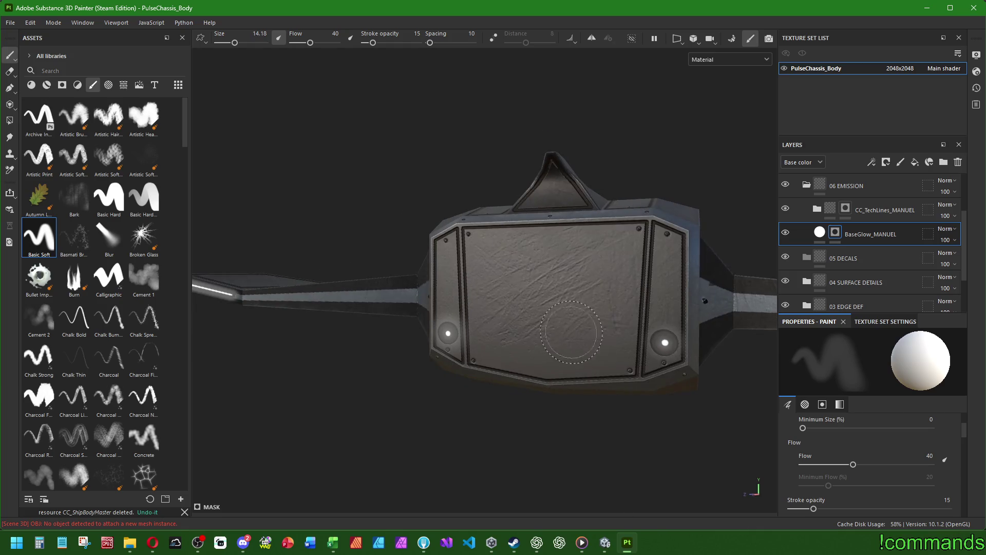
mouse_move(661, 341)
left_mouse_down()
mouse_move(556, 297)
mouse_move(535, 318)
mouse_move(403, 319)
mouse_move(637, 322)
mouse_move(656, 353)
left_mouse_up()
left_click_drag(455, 351, 435, 366)
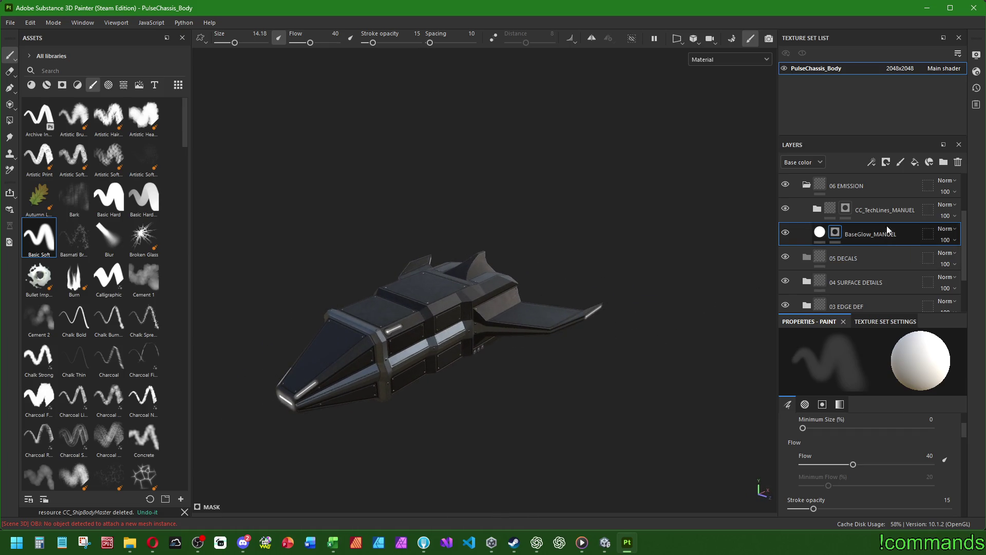
Collapse the 06 EMISSION group and save the PulseChassis_Body project.
scroll(819, 252, "up", 3)
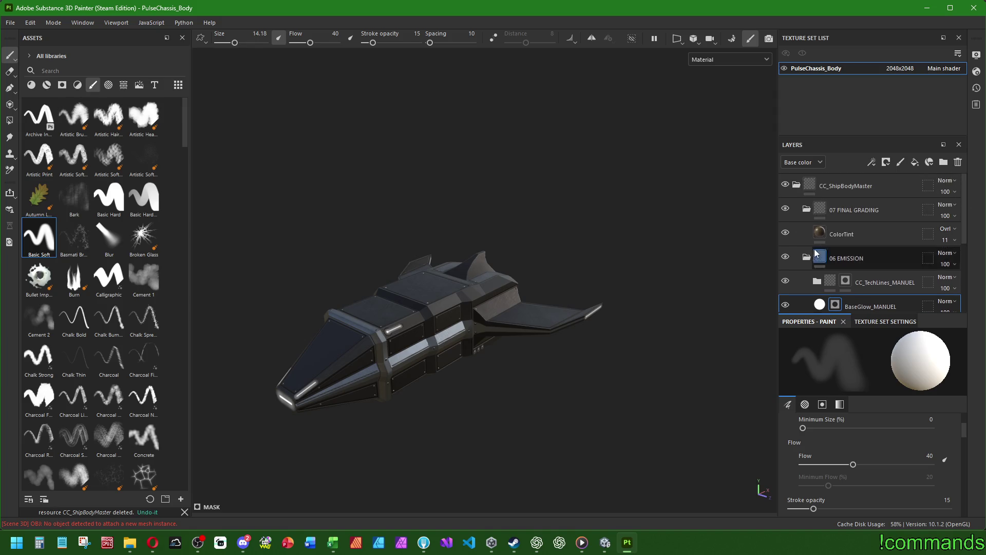
left_click(806, 257)
mouse_move(538, 337)
left_mouse_down()
mouse_move(513, 346)
mouse_move(561, 310)
left_mouse_up()
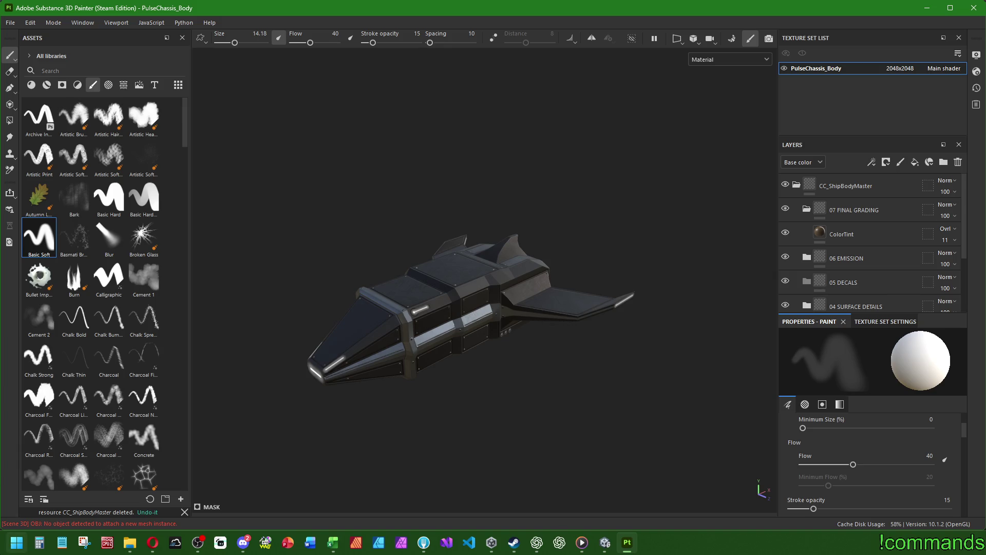
left_click(10, 23)
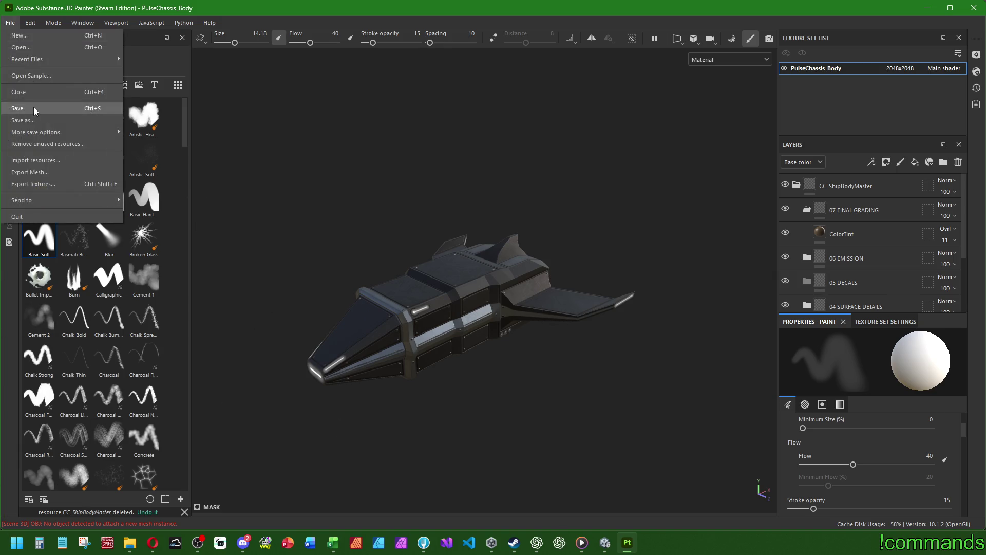
left_click(35, 109)
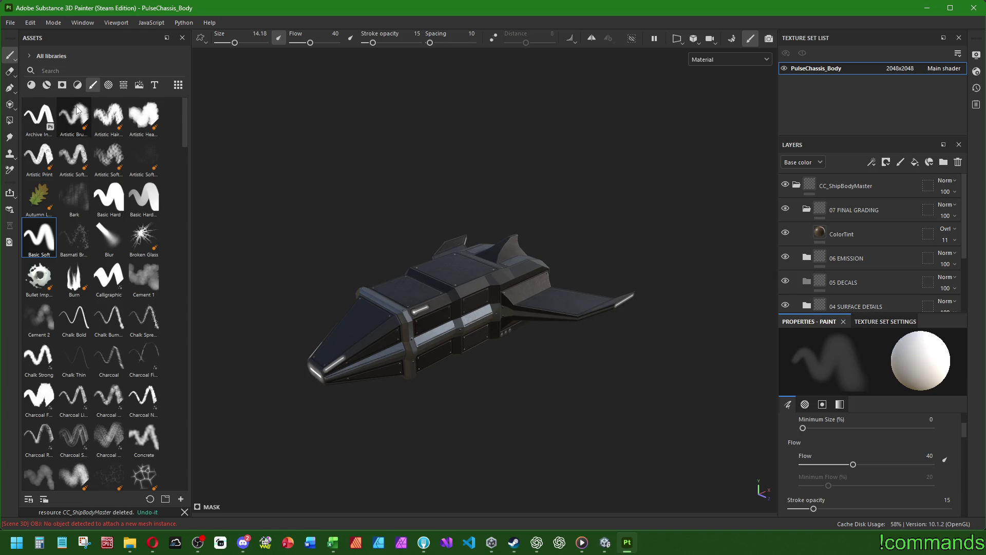
Bring up the Export textures dialog from the File menu.
left_click(10, 22)
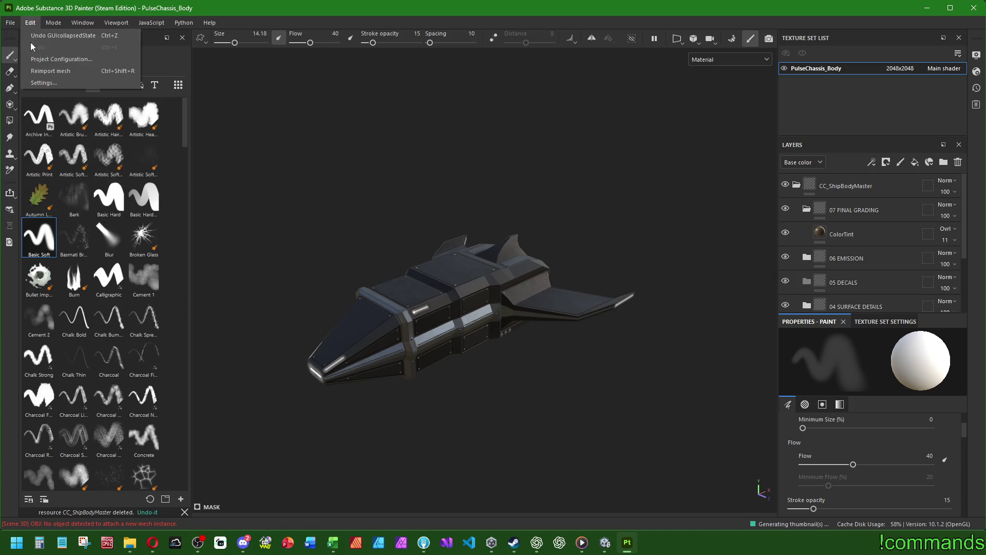
left_click(16, 107)
left_click(10, 22)
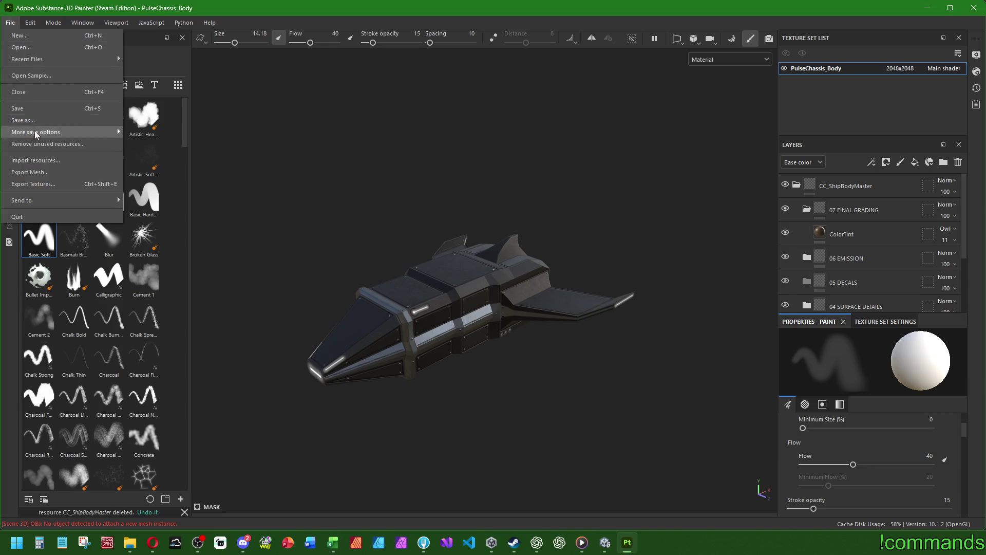
left_click(33, 184)
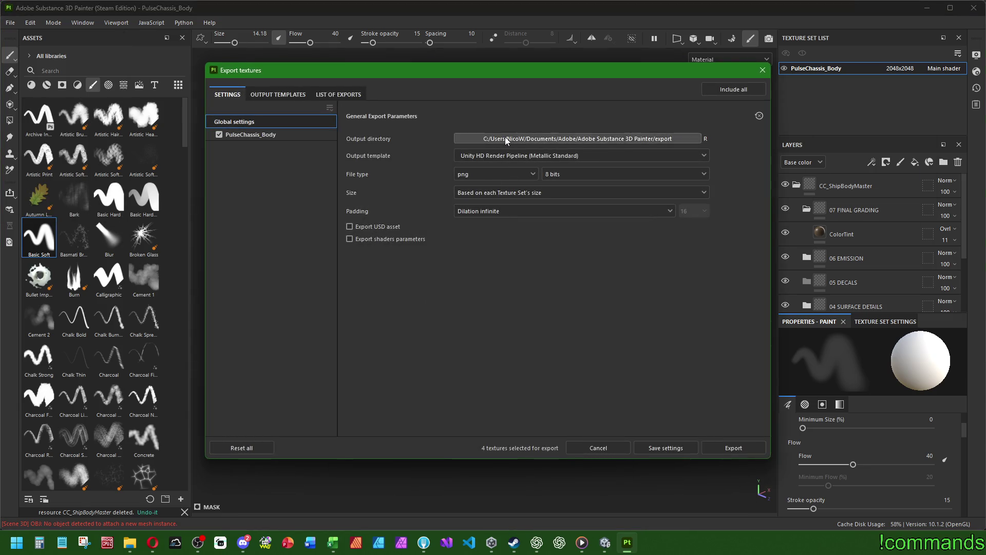
Browse the output directory to Cube Crawler's Assets/Art/Textures/Ships/Bodies folder.
left_click(504, 142)
scroll(262, 341, "down", 2)
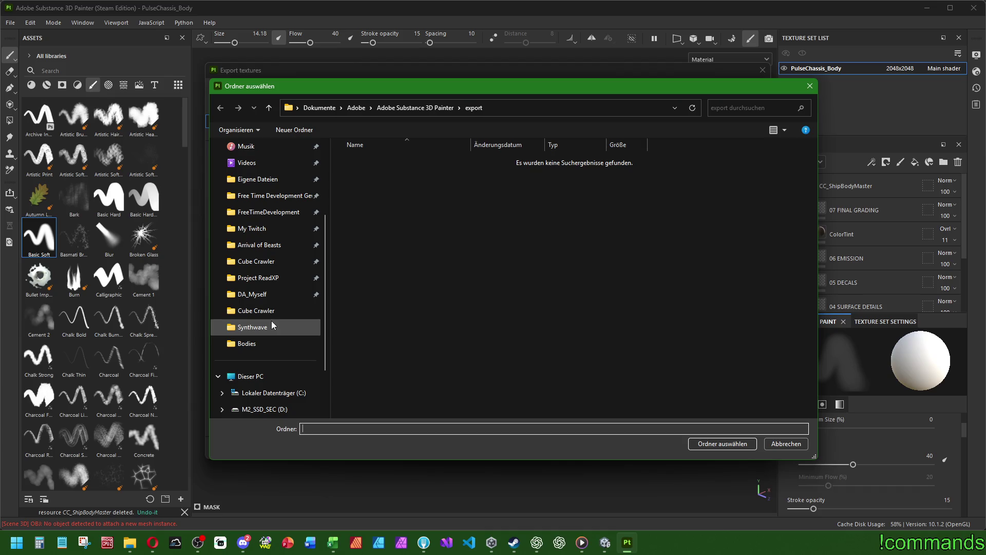
left_click(257, 262)
double_click(359, 175)
mouse_move(411, 86)
left_mouse_down()
mouse_move(985, 190)
mouse_move(615, 114)
mouse_move(400, 97)
left_mouse_up()
double_click(353, 188)
double_click(355, 190)
scroll(407, 313, "down", 3)
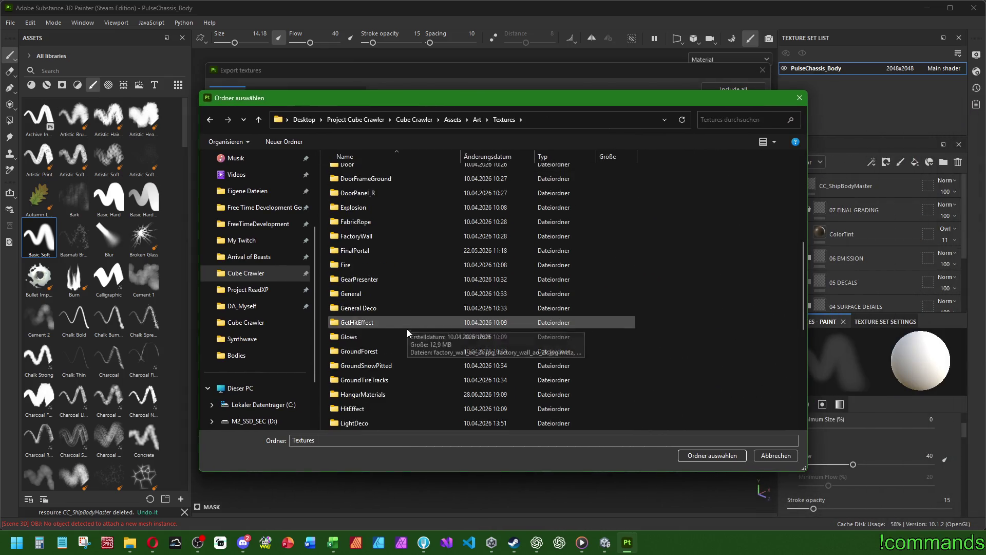
scroll(407, 327, "down", 8)
double_click(372, 310)
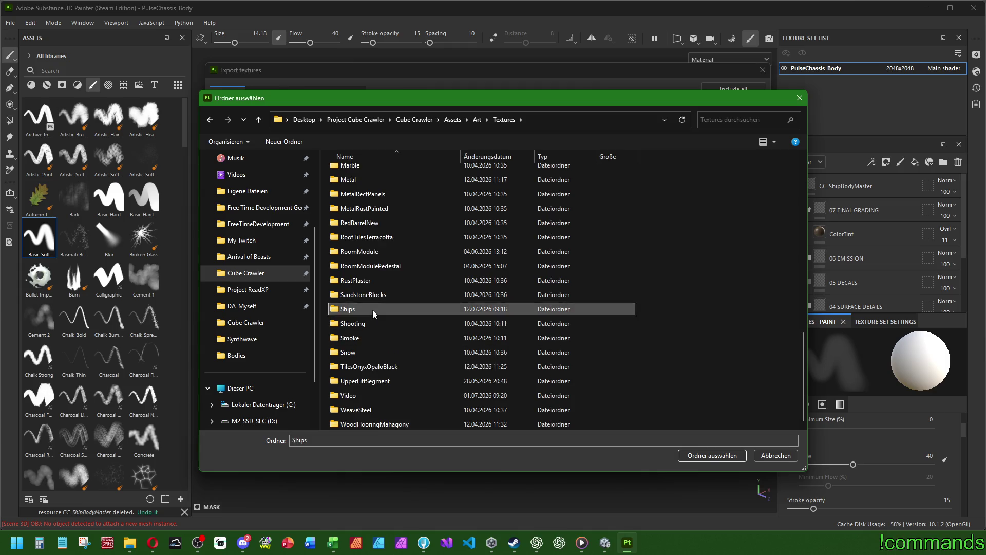
left_click(366, 171)
double_click(367, 172)
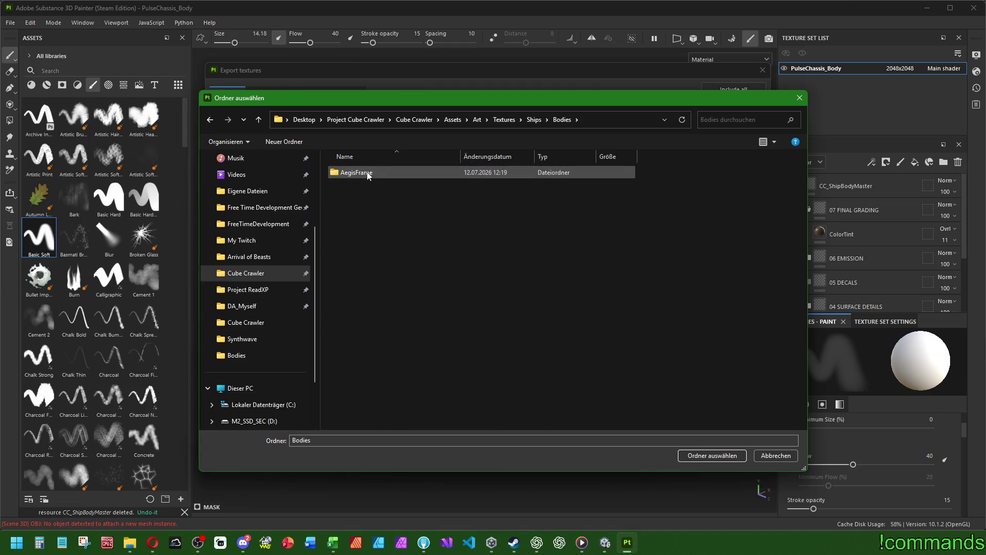
Create a new PulseChassis folder inside Bodies and set it as the output directory.
left_click(285, 141)
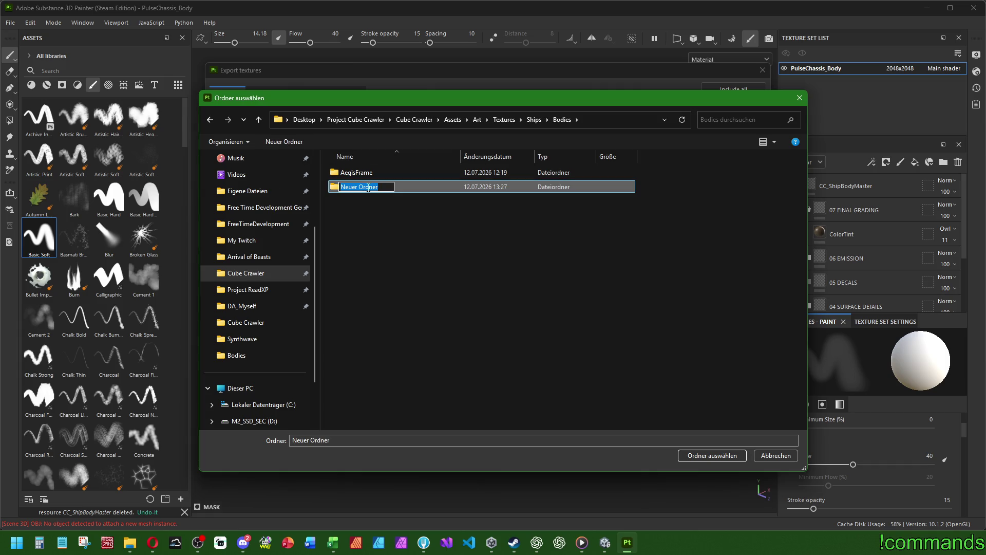
type("PulseC")
type("hassis")
key("ctrl+a")
key("Return")
double_click(368, 190)
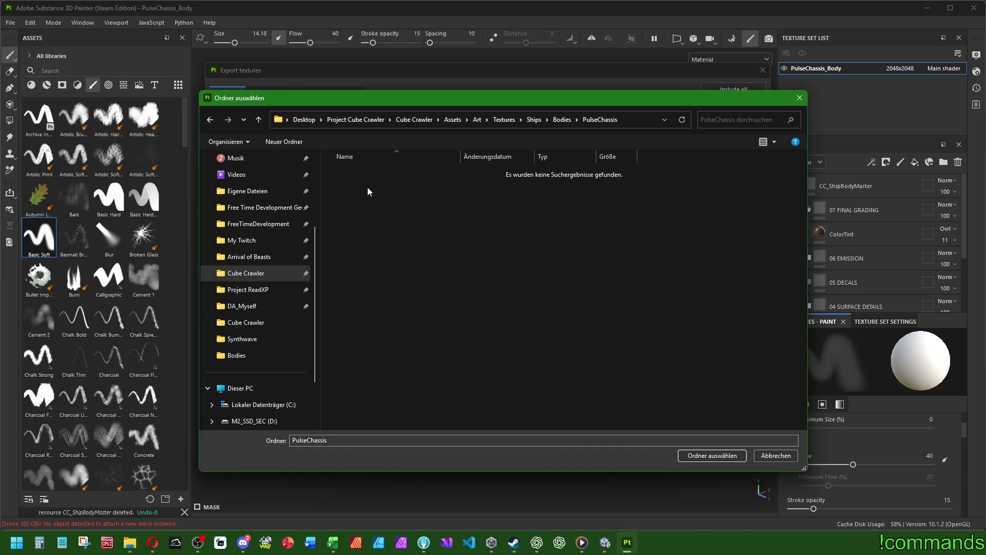
left_click(702, 451)
Check the Unity template's maps, export the four textures and close the dialog.
left_click(273, 96)
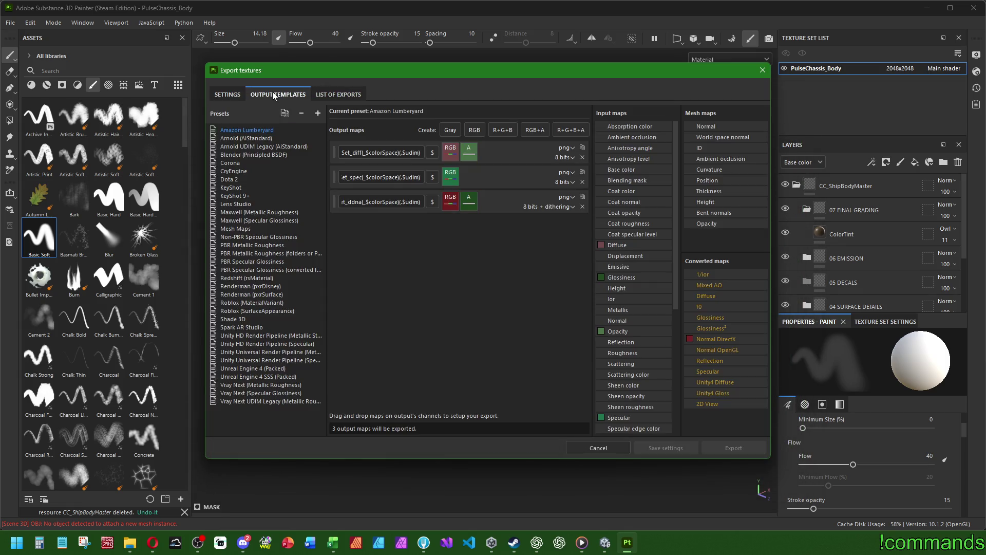
left_click(268, 336)
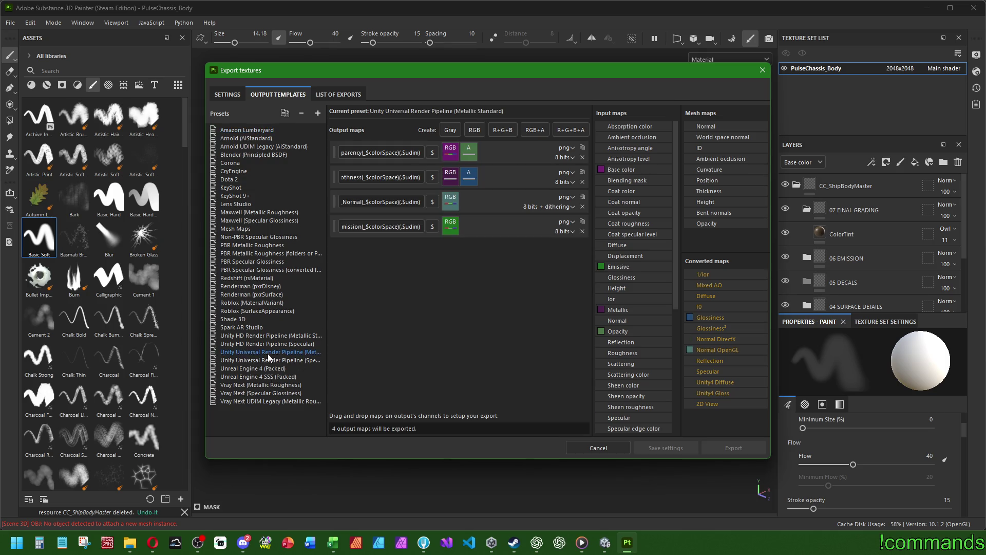
left_click(227, 94)
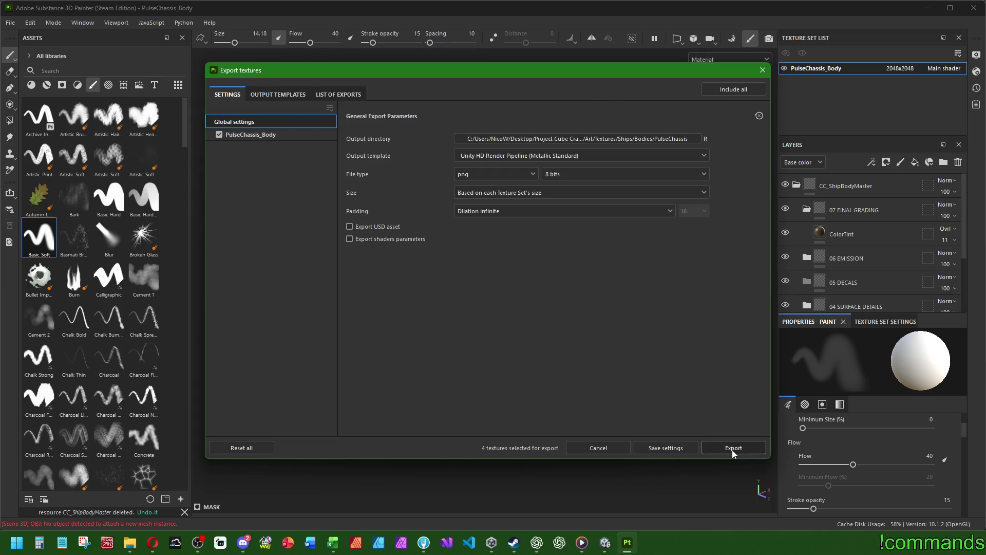
left_click(732, 449)
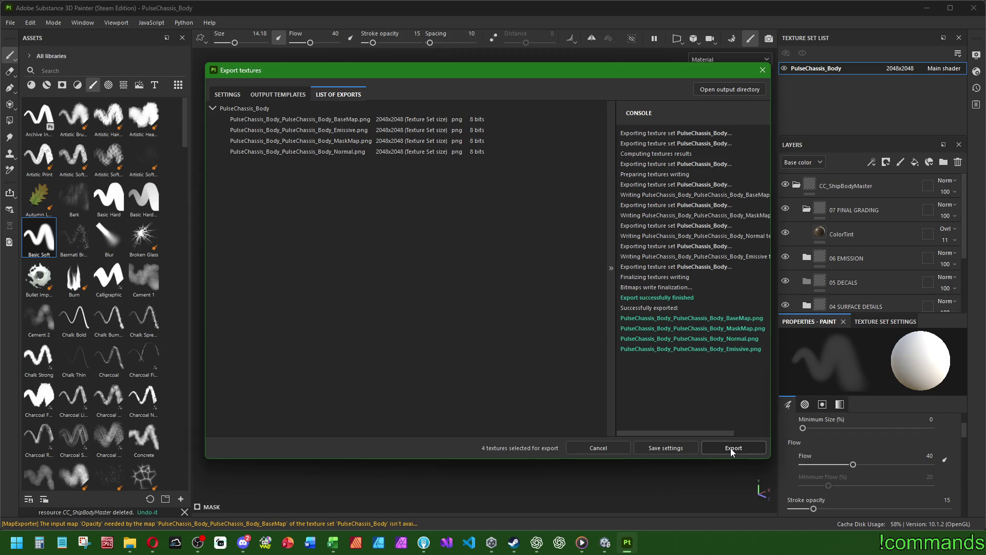
left_click(763, 70)
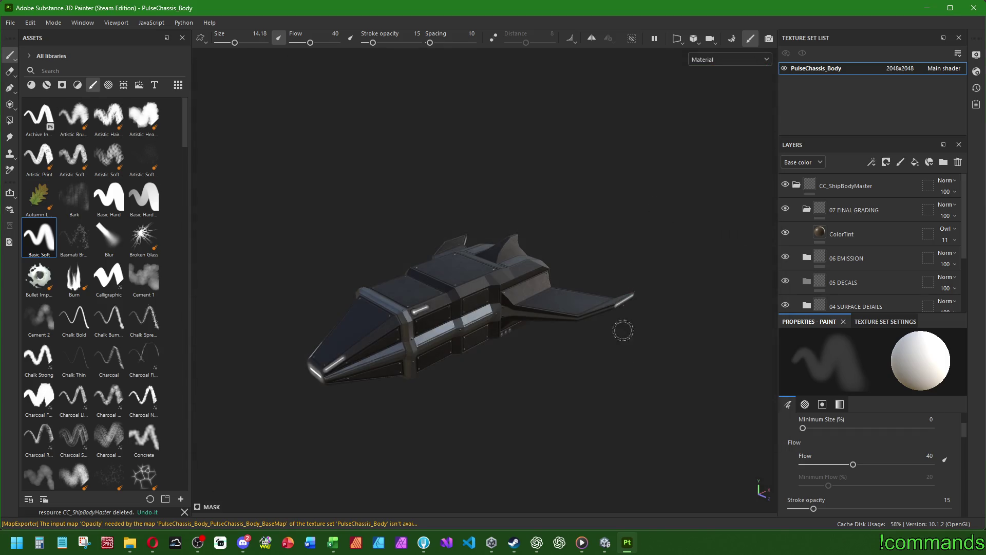
Exit prefab mode and create a PulseChassis folder under Materials/Ships/Bodies.
left_click(606, 549)
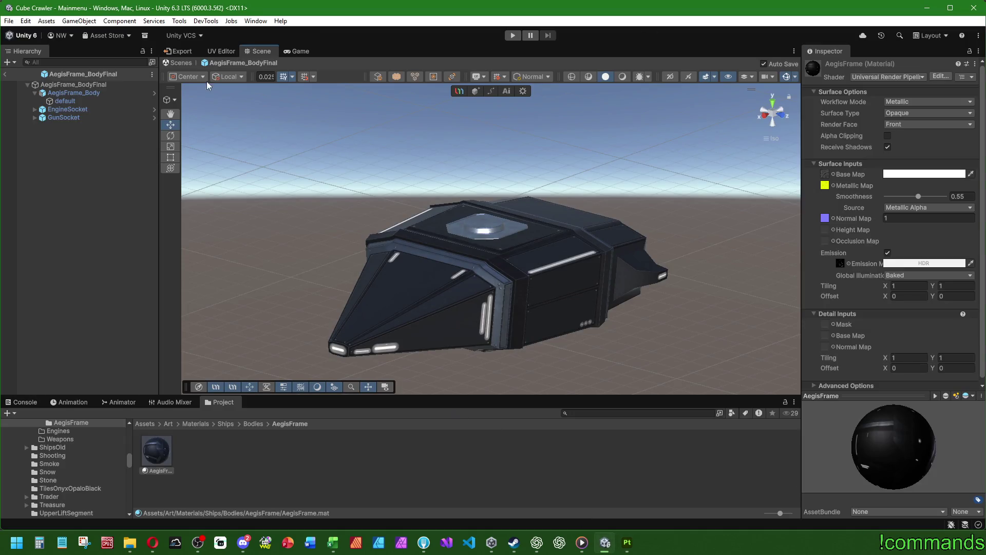
left_click(5, 74)
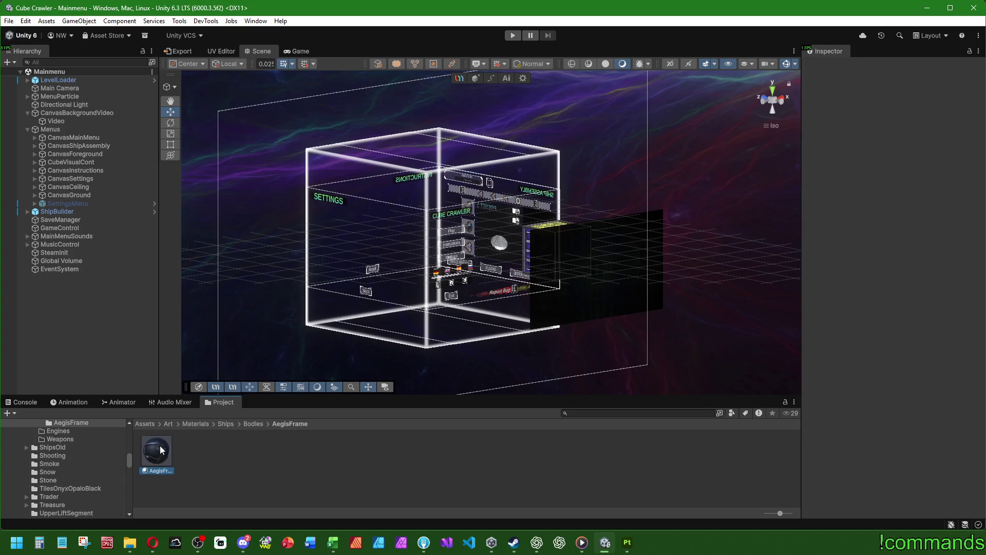
left_click(256, 423)
right_click(210, 452)
mouse_move(308, 159)
left_click(405, 159)
type("Pu")
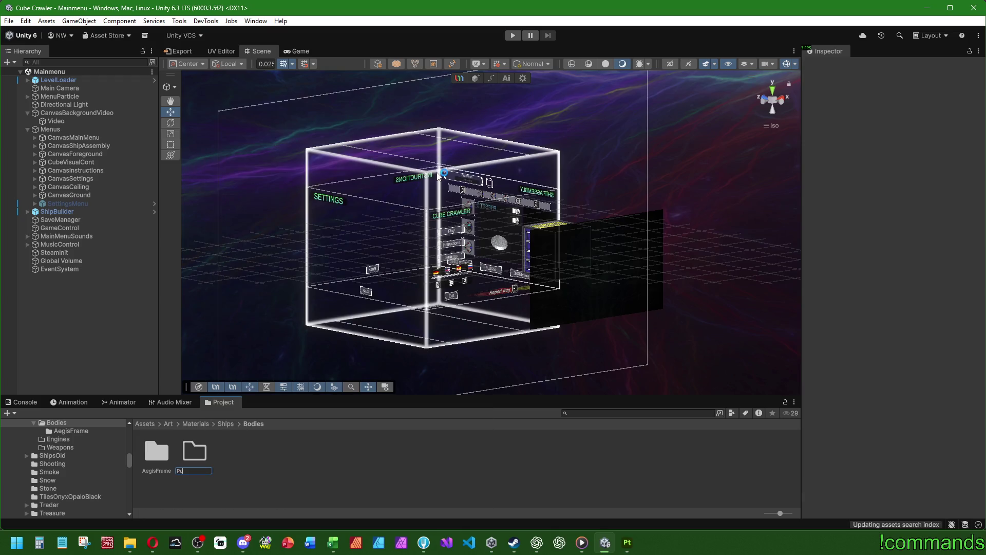
type("lseChassis")
key("Return")
Paste a copy of the AegisFrame material into the folder and rename it PulseChassis.
key("Return")
key("ctrl+v")
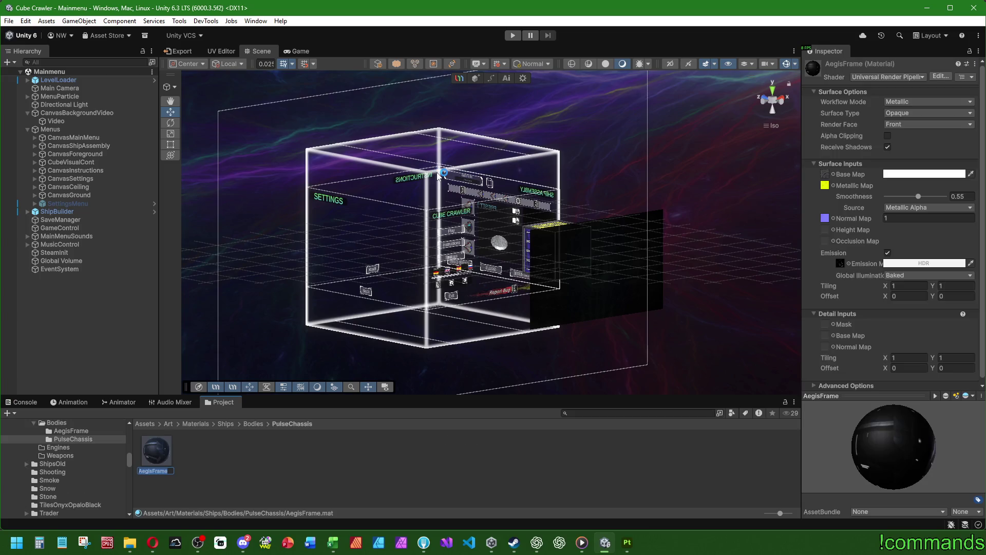
type("PulseChassis")
key("Return")
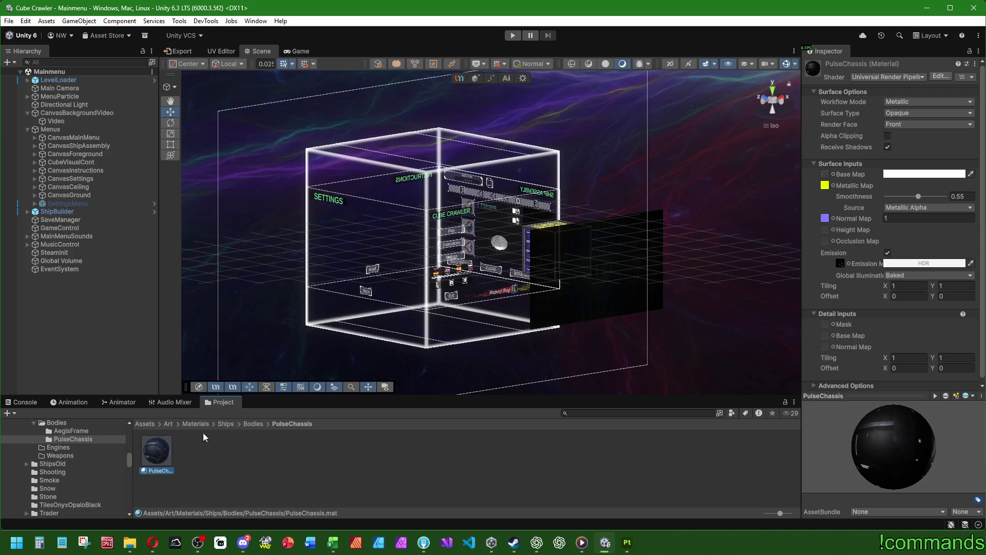
key("F2")
key("Return")
Browse to the Art/Textures folder.
left_click(165, 424)
double_click(187, 450)
scroll(503, 486, "down", 3)
scroll(504, 489, "up", 1)
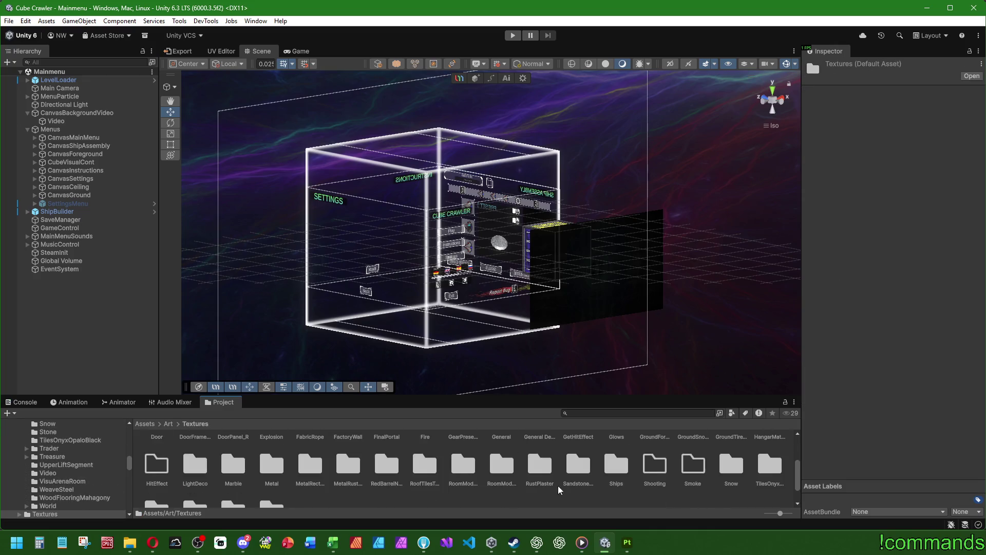
Set the PulseChassis_Body_Normal texture's type to Normal map and apply the import settings.
double_click(617, 465)
double_click(156, 452)
double_click(192, 452)
left_click(271, 450)
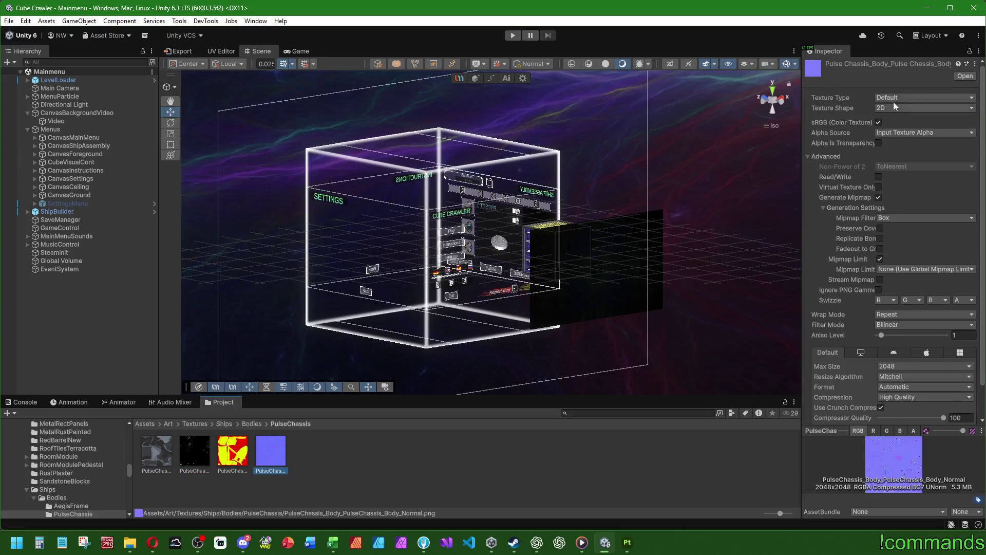
left_click(895, 98)
left_click(910, 122)
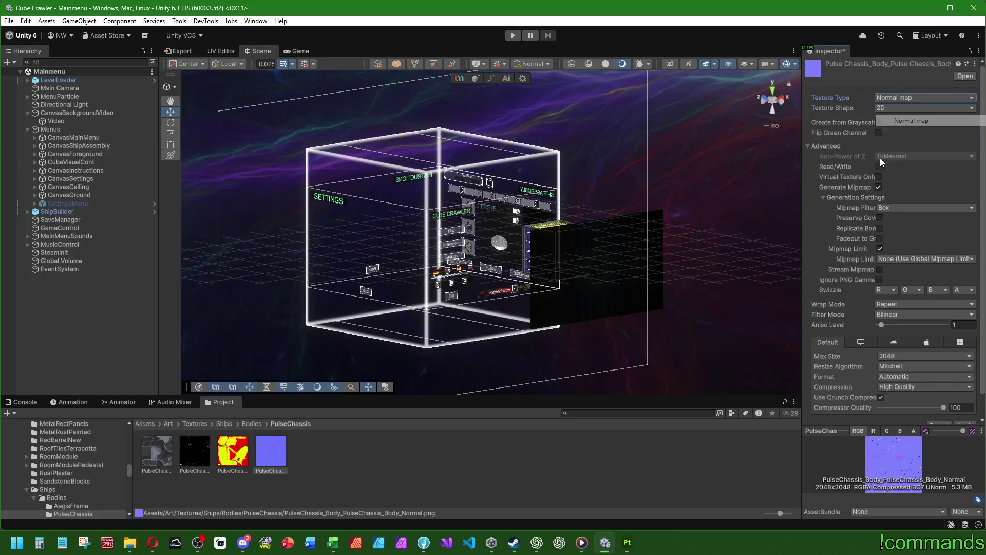
scroll(881, 162, "down", 1)
left_click(965, 401)
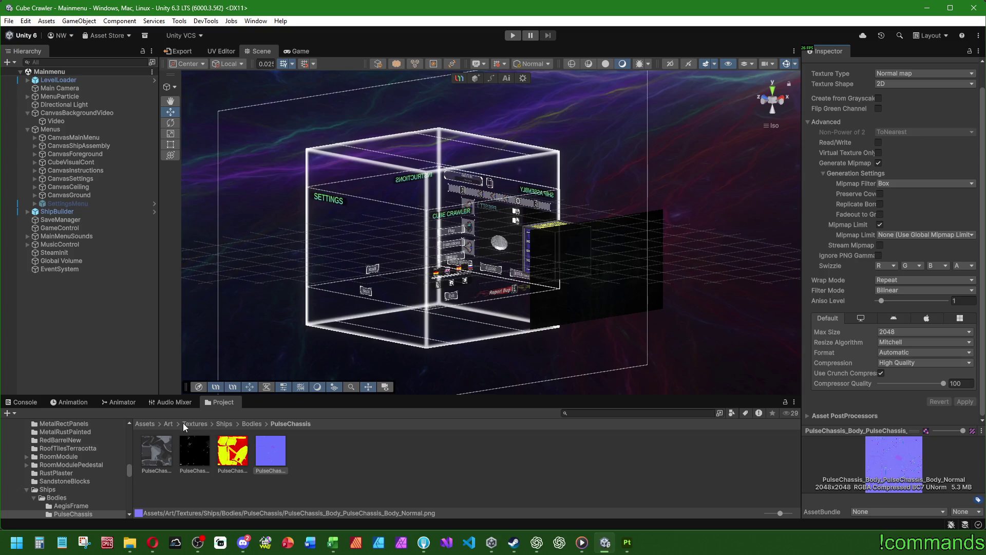
Go to Materials/Ships/Bodies/PulseChassis and select the PulseChassis material.
left_click(163, 422)
left_click(165, 424)
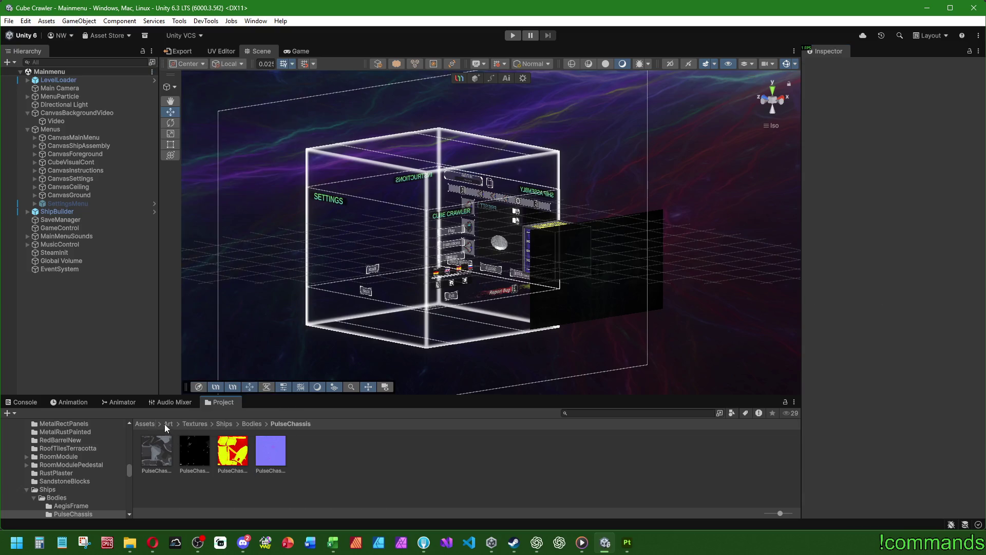
left_click(168, 423)
double_click(159, 451)
scroll(328, 475, "down", 4)
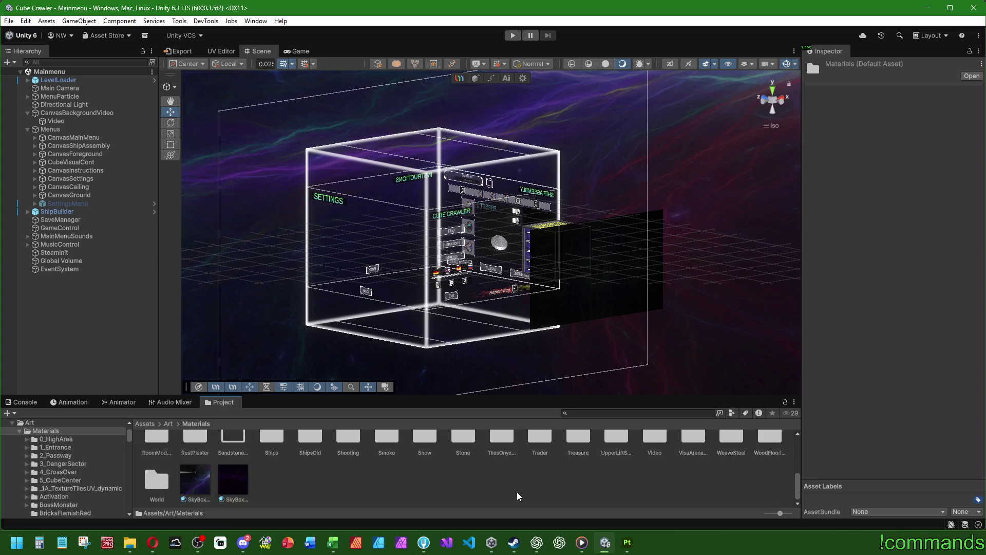
scroll(517, 492, "up", 1)
double_click(272, 464)
double_click(156, 452)
double_click(201, 453)
left_click(154, 455)
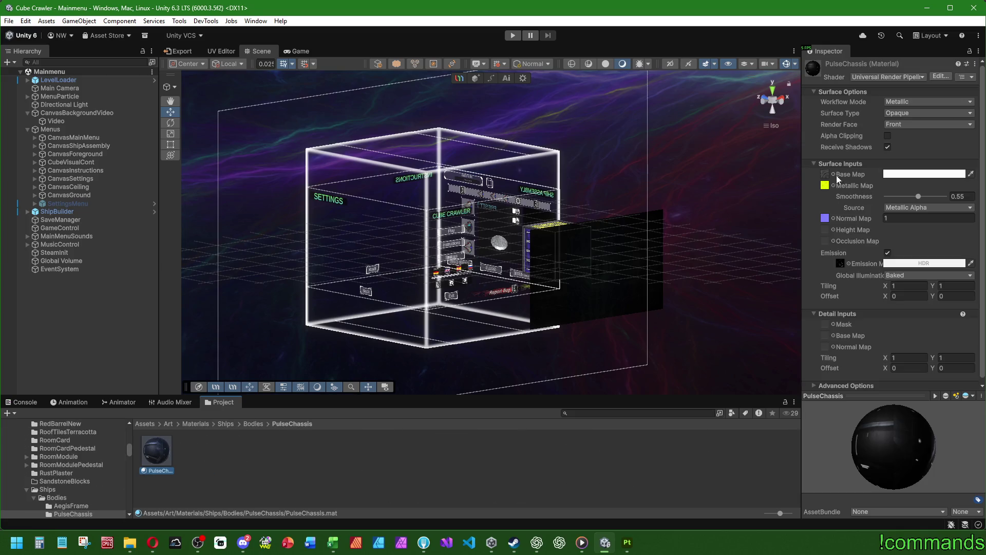
Assign the PulseChassis textures to the Base, Metallic, Normal and Emission Map slots.
left_click(833, 177)
double_click(883, 131)
left_click(833, 185)
double_click(971, 121)
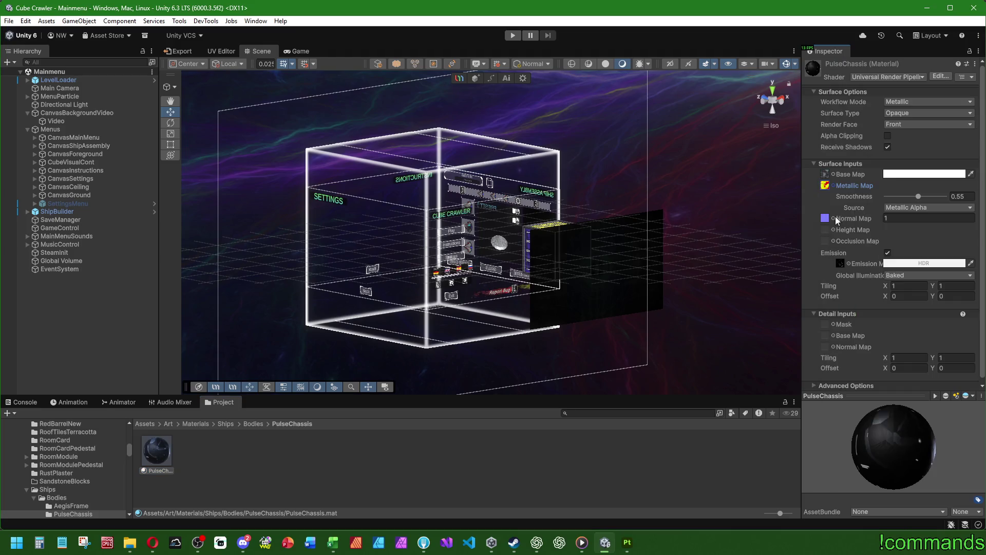
left_click(833, 219)
double_click(884, 131)
left_click(844, 263)
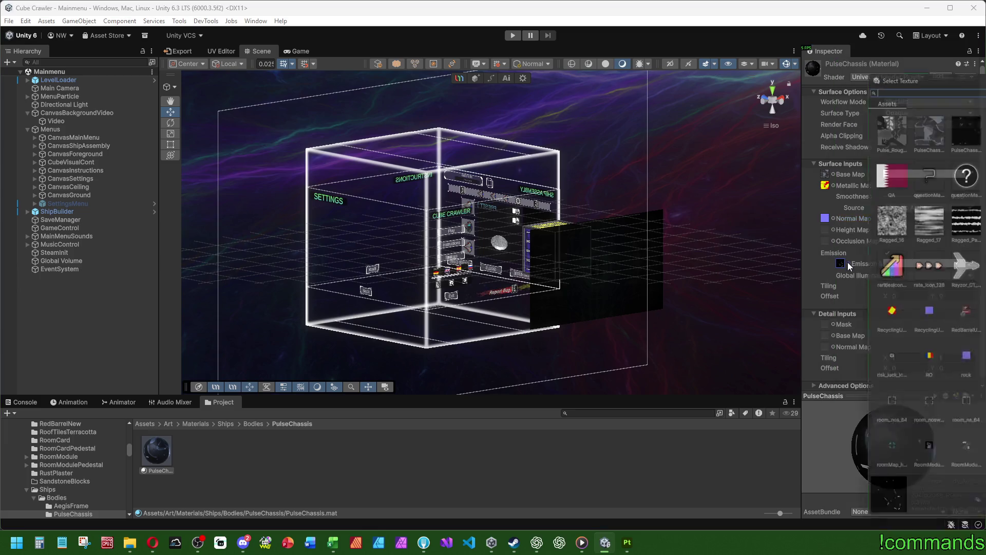
double_click(927, 169)
Deselect the material and open the Assets/Prefabs folder.
left_click(224, 477)
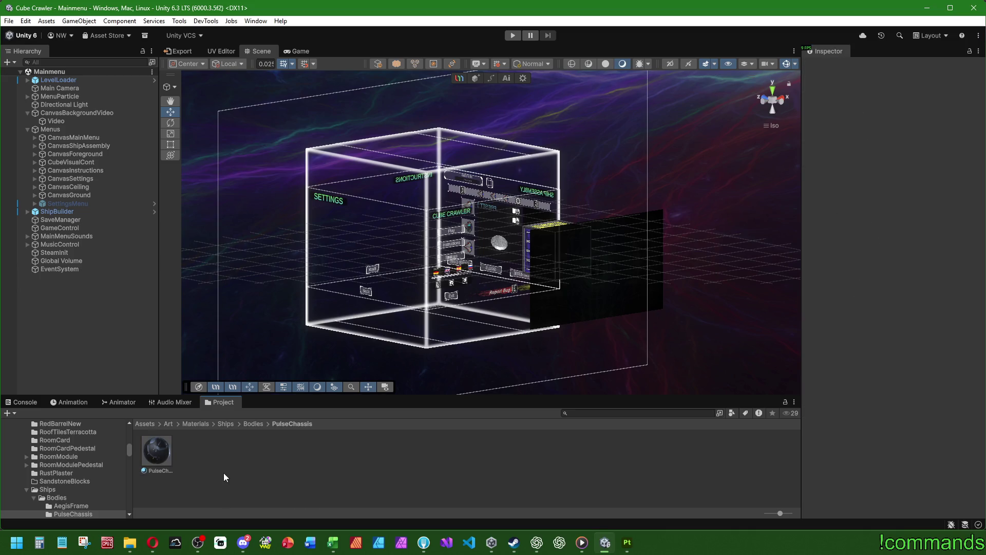
left_click(146, 424)
left_click(501, 452)
double_click(501, 452)
scroll(396, 477, "down", 1)
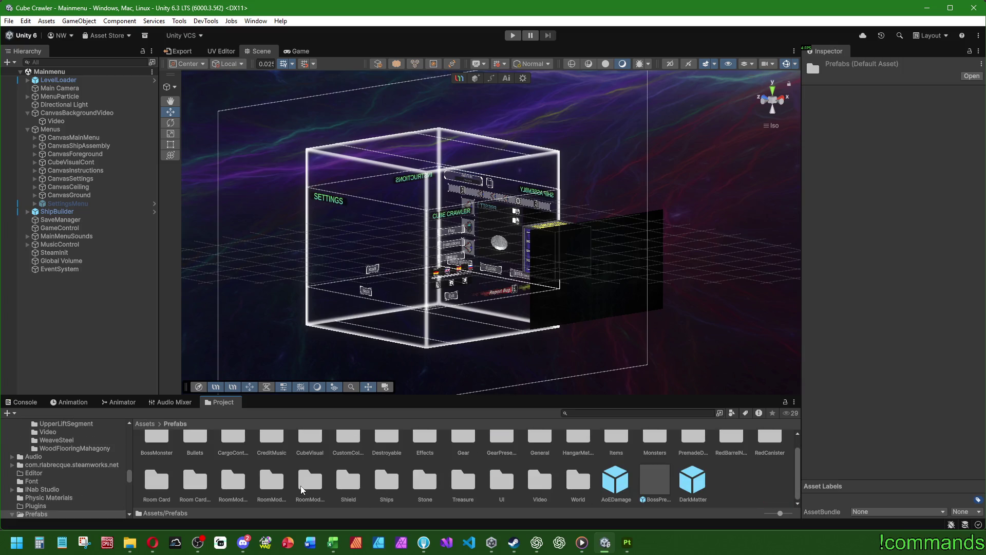
Open the PulseChassis_Body prefab from Prefabs/Ships/Bodies/PulseChassis and set the handle to Pivot.
double_click(386, 481)
double_click(156, 452)
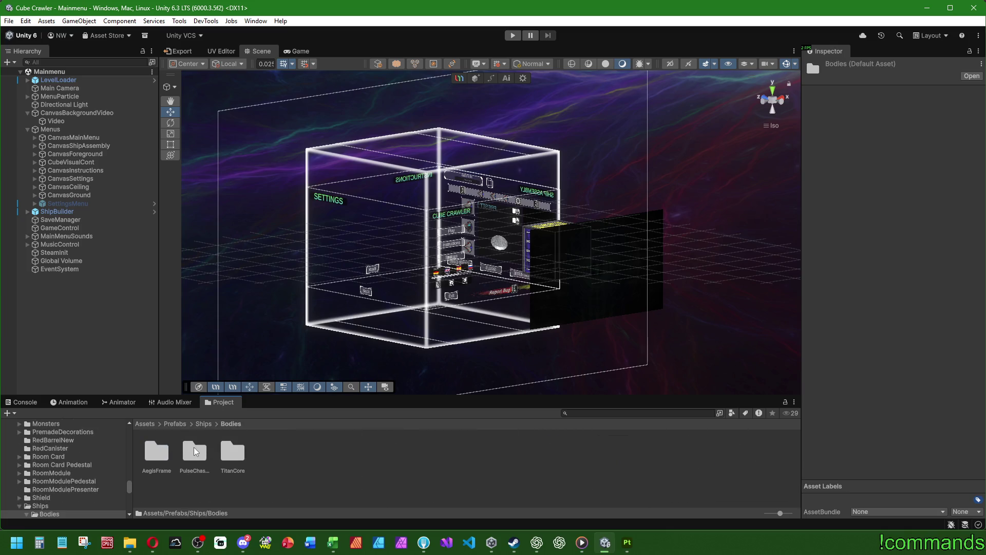
double_click(195, 451)
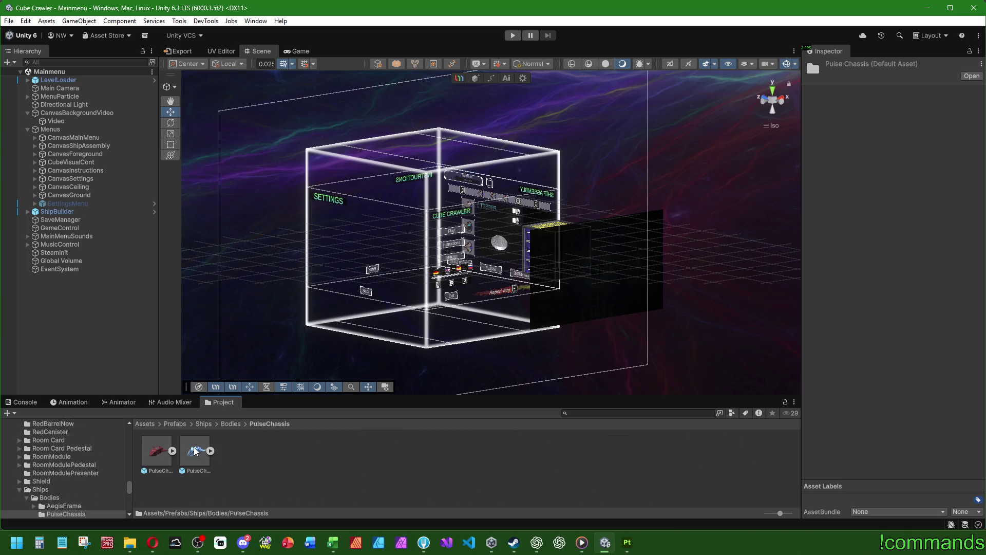
double_click(152, 451)
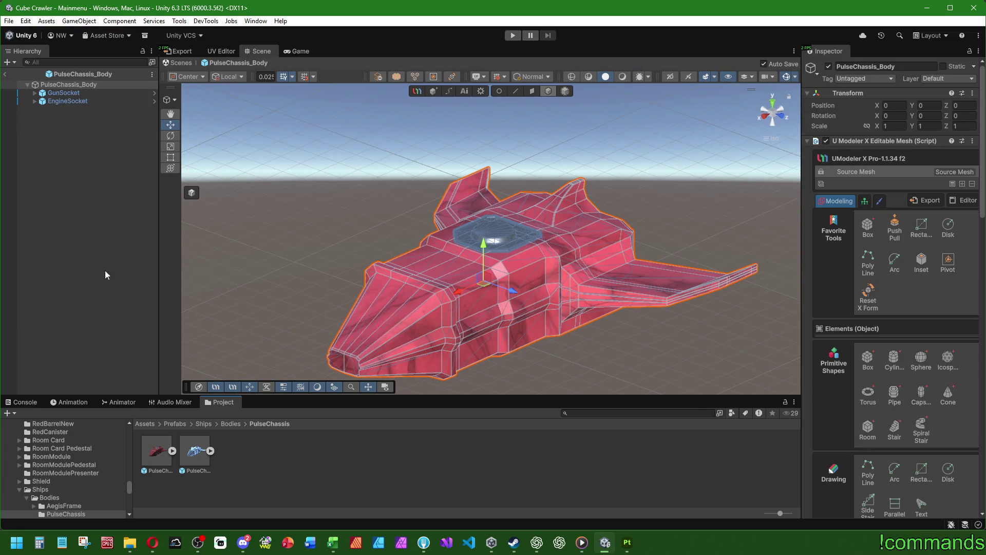
left_click(188, 76)
left_click(191, 97)
left_click_drag(298, 232, 372, 220)
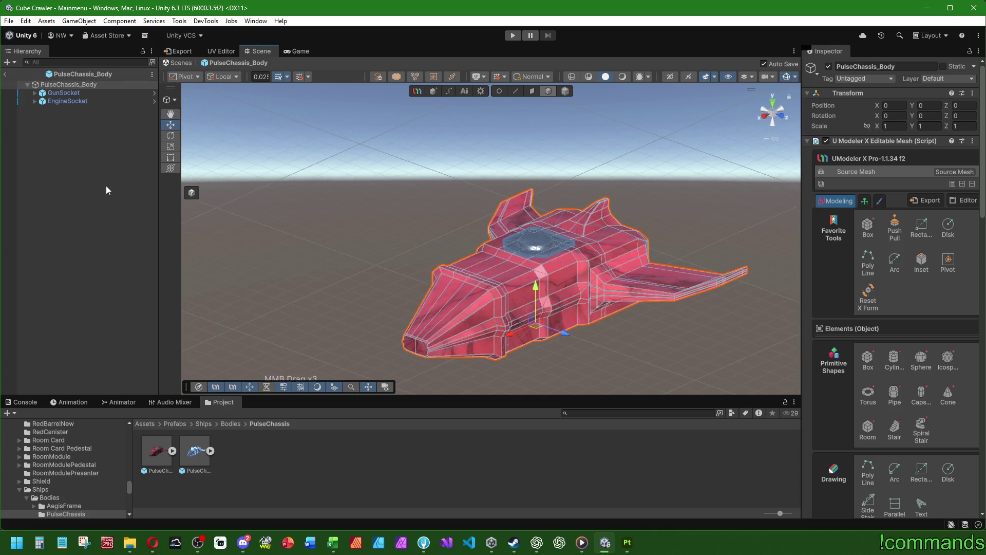
Look through SubstanceMats/Ships/Bodies, then open the SubstanceObj folder.
left_click(146, 424)
scroll(193, 427, "down", 2)
double_click(319, 461)
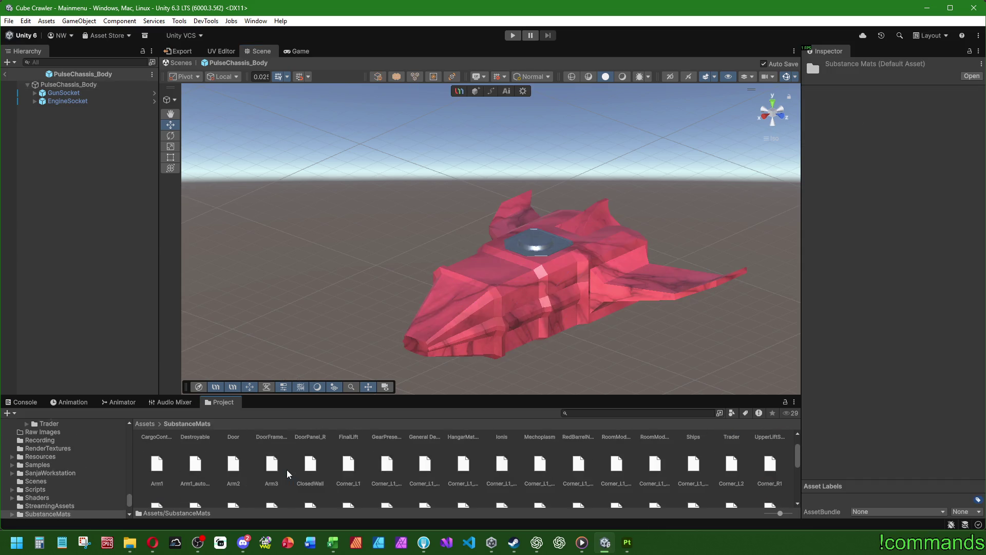
double_click(693, 452)
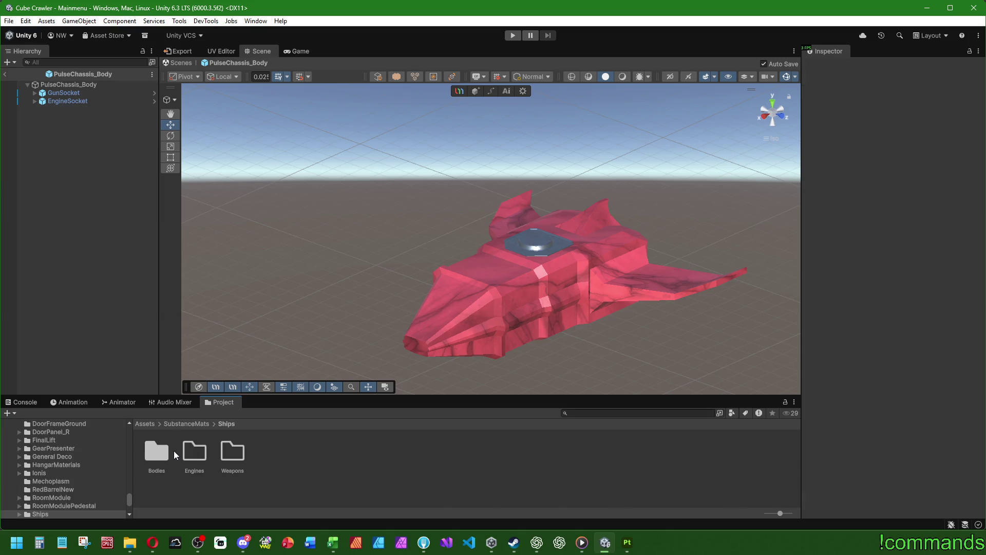
double_click(157, 452)
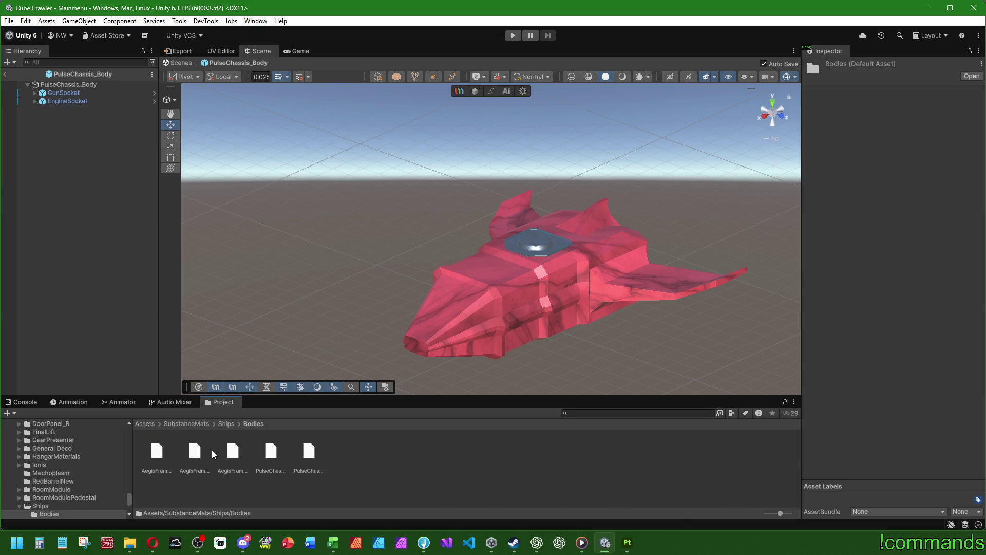
left_click(144, 424)
scroll(447, 469, "down", 2)
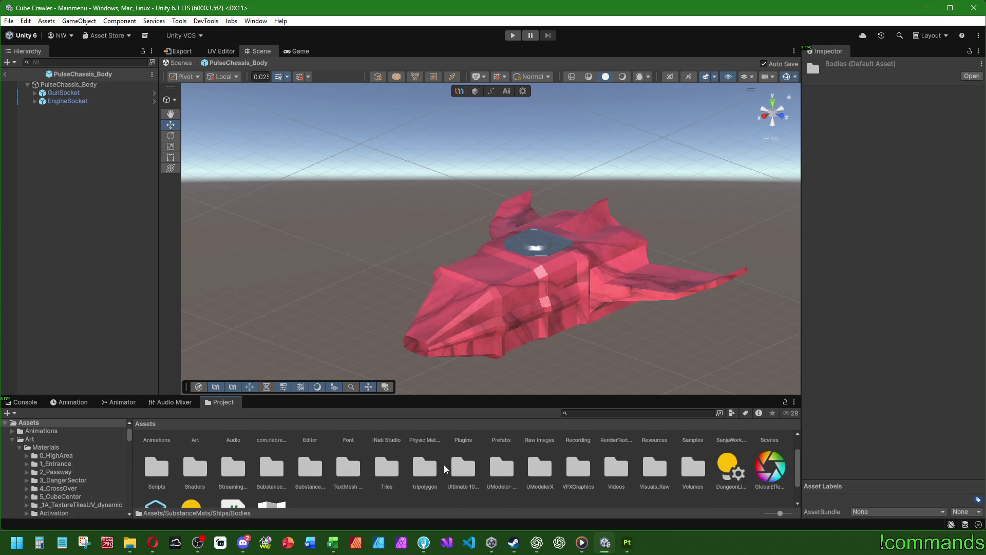
double_click(308, 466)
scroll(445, 482, "up", 2)
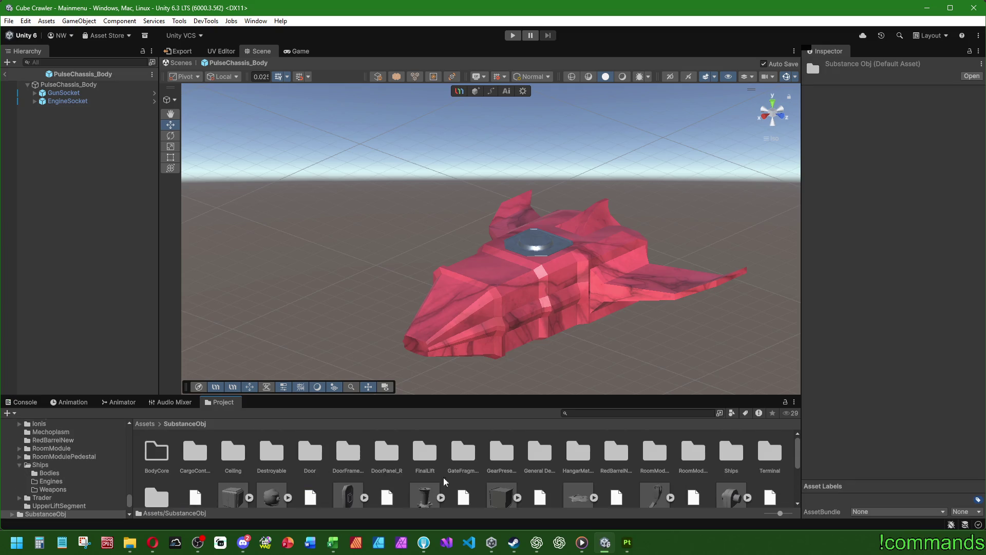
Add the exported PulseChassis model from SubstanceObj/Ships/Bodies to the prefab, placed beside the red ship.
double_click(729, 452)
double_click(157, 452)
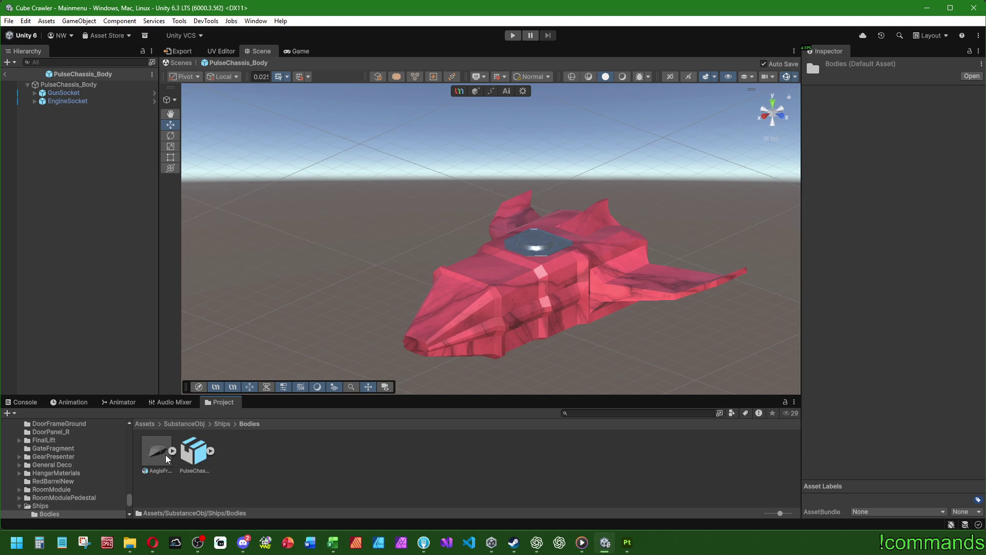
left_click_drag(198, 452, 85, 177)
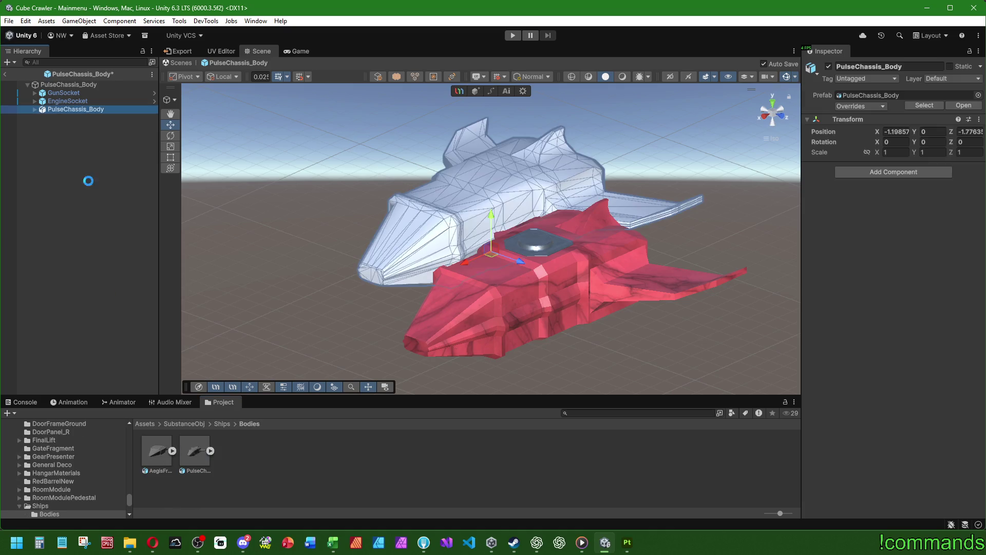
right_click(842, 118)
left_click(852, 127)
mouse_move(561, 338)
left_mouse_down()
mouse_move(866, 420)
mouse_move(730, 354)
left_mouse_up()
key("f")
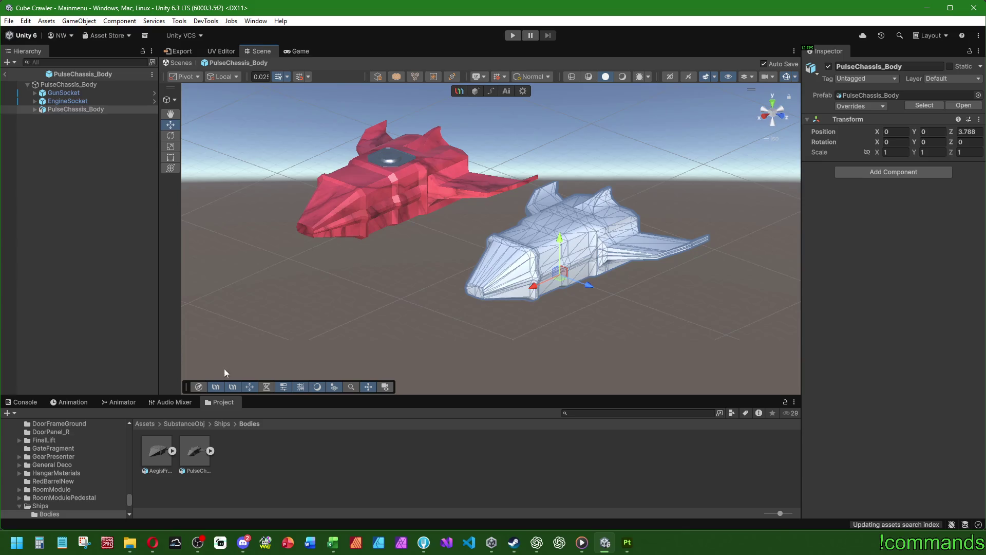
left_click(224, 368)
Set the PulseChassis model's Smoothing Angle to 30 and apply the import settings.
left_click(194, 451)
scroll(956, 319, "down", 5)
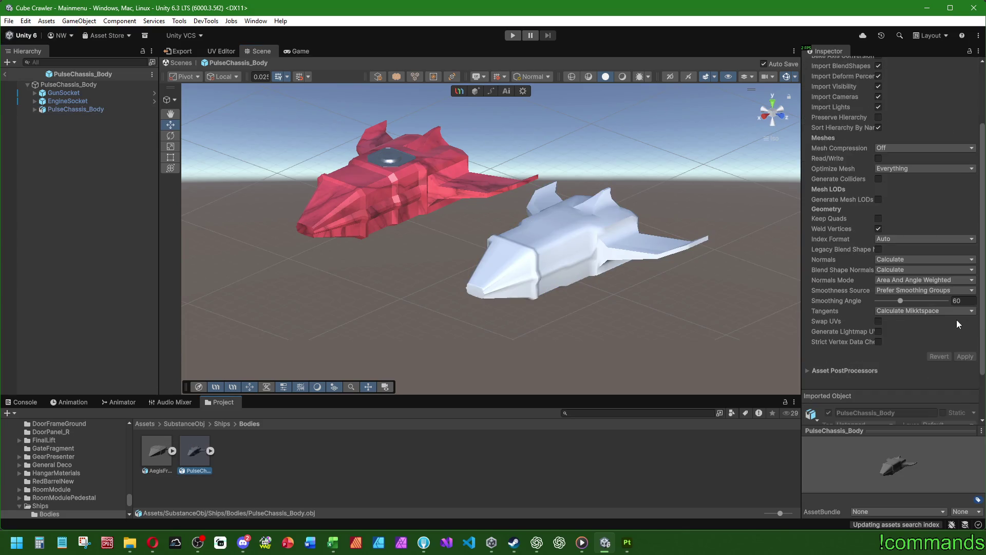
left_click(157, 457)
left_click(194, 457)
left_click(966, 300)
type("30")
left_click(970, 358)
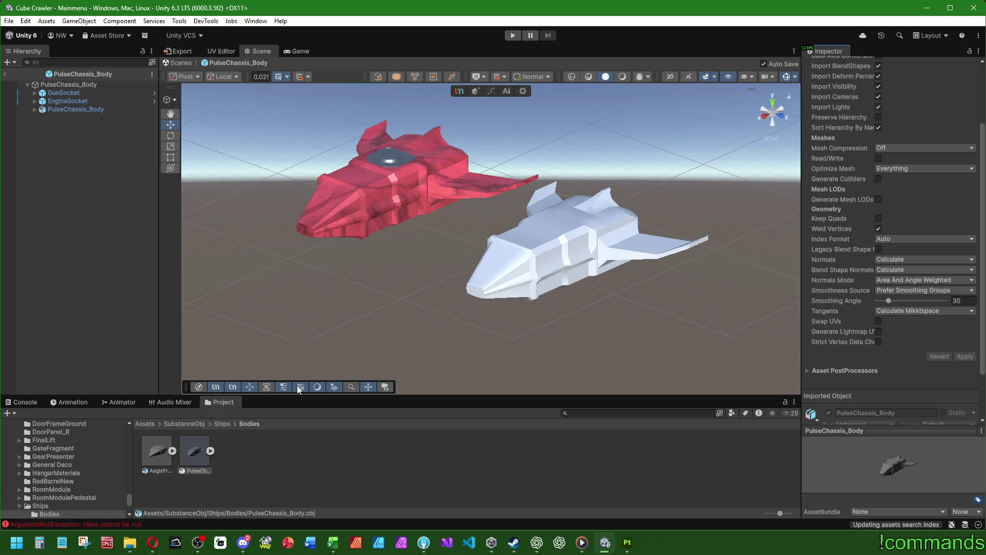
left_click(96, 110)
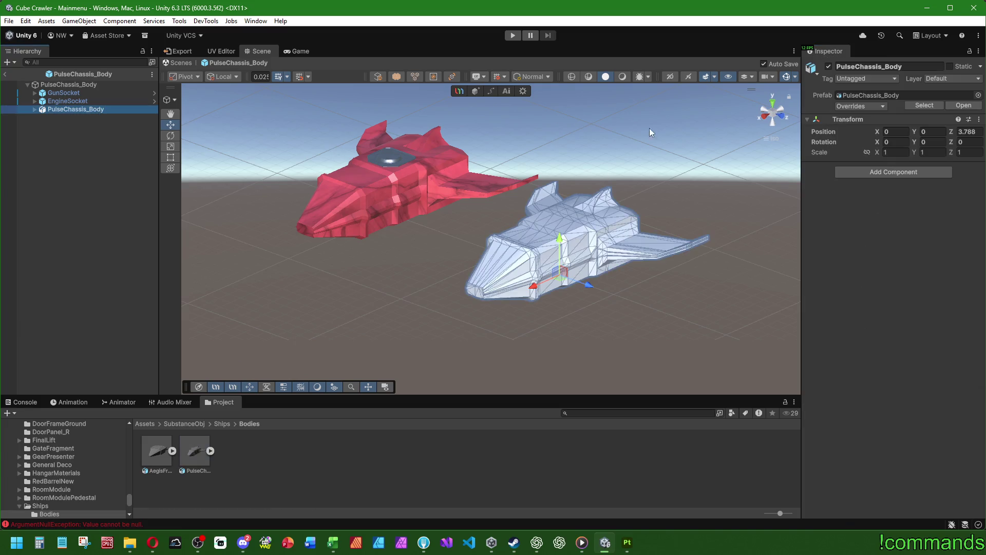
Set the 'default' mesh child's Mesh Renderer Element 0 to the PulseChassis material.
left_click(34, 109)
left_click(69, 117)
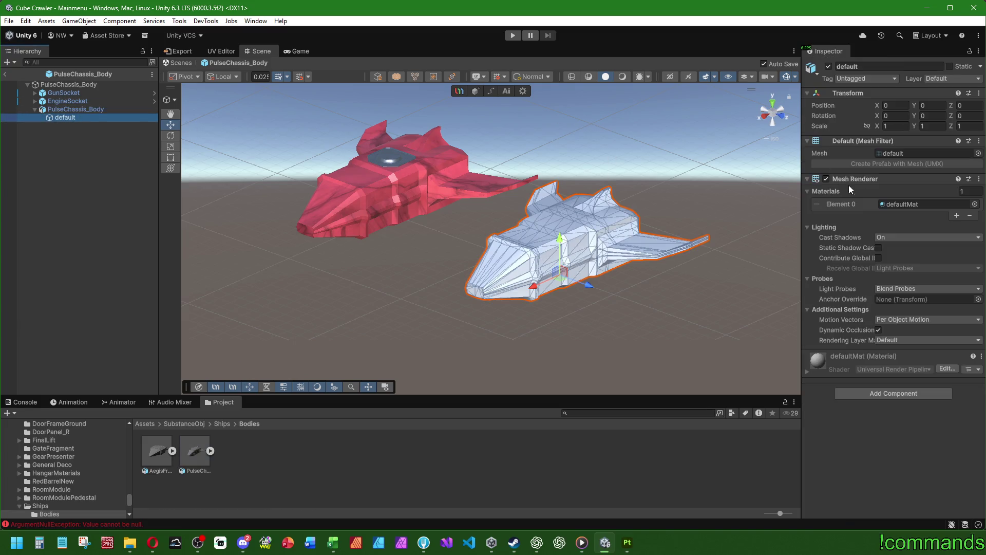
left_click(974, 205)
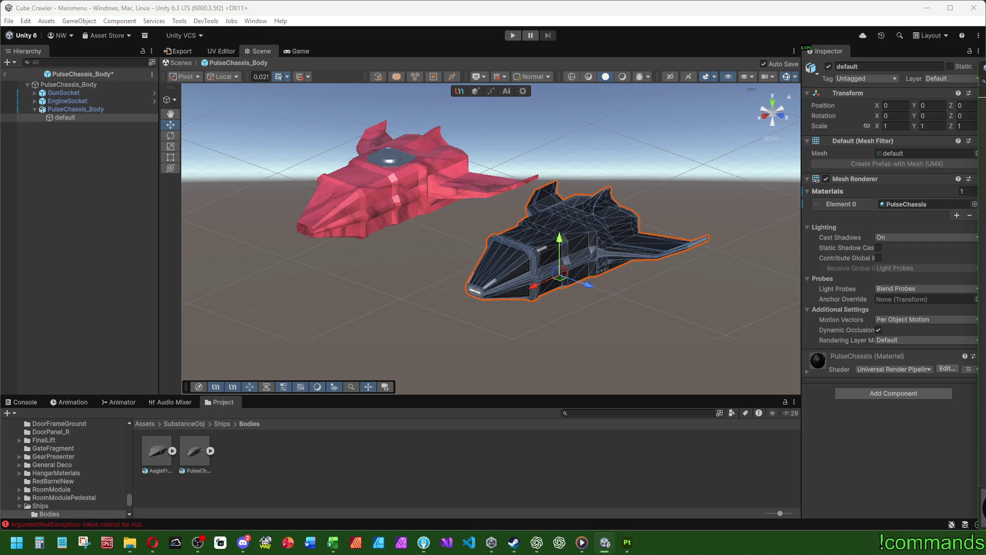
left_click(406, 227)
scroll(538, 260, "up", 3)
scroll(538, 260, "down", 3)
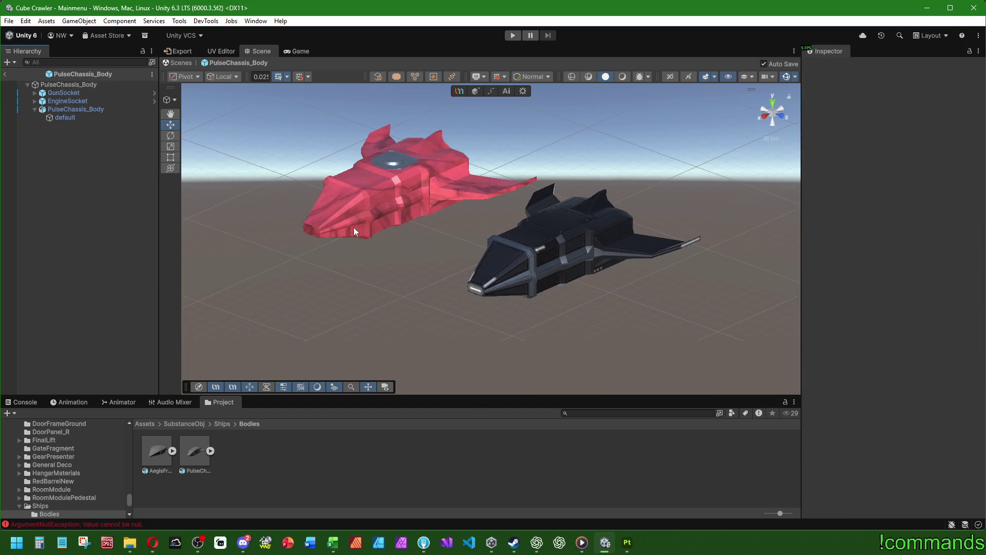
left_click(56, 109)
Reset the UModeler component on the PulseChassis_Body root.
left_click(58, 84)
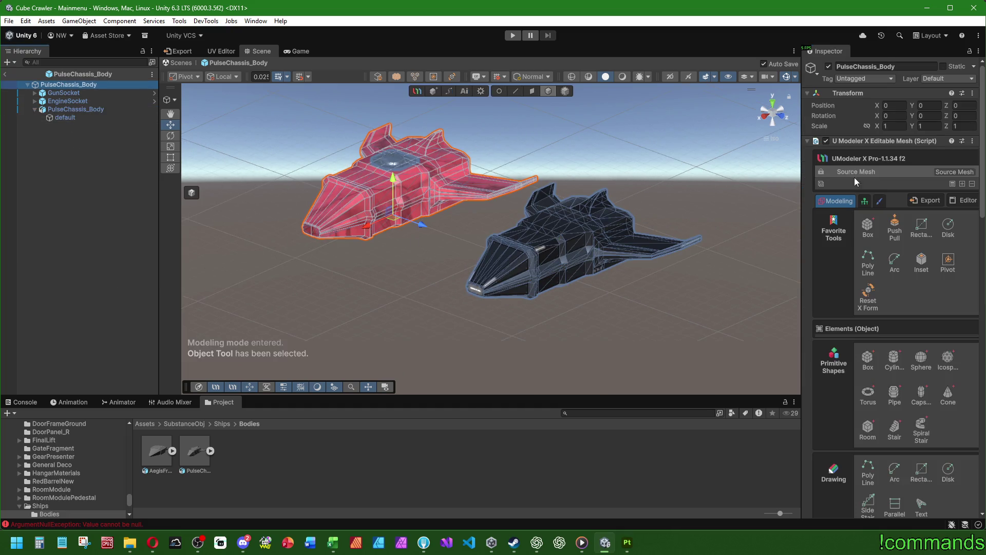
right_click(864, 142)
left_click(893, 150)
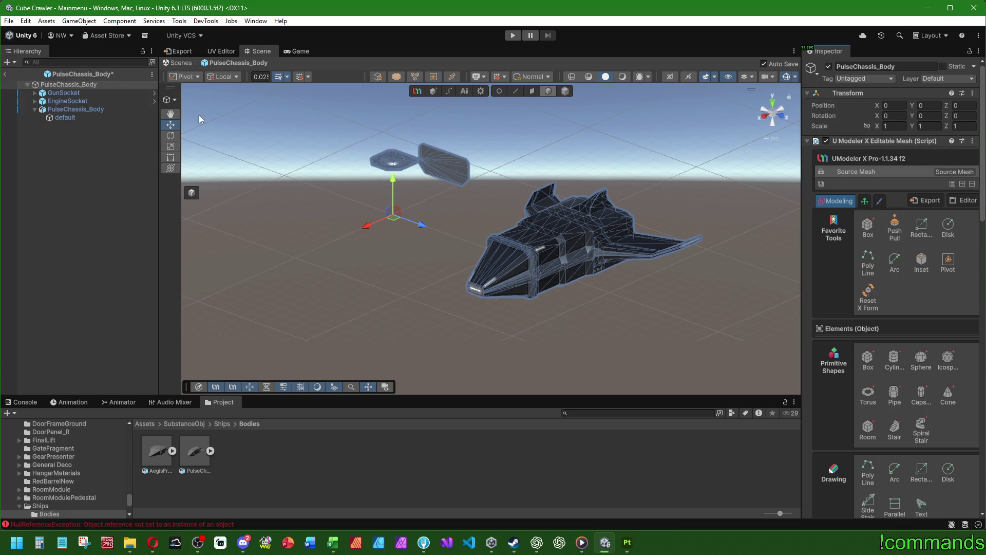
left_click(95, 161)
left_click(73, 85)
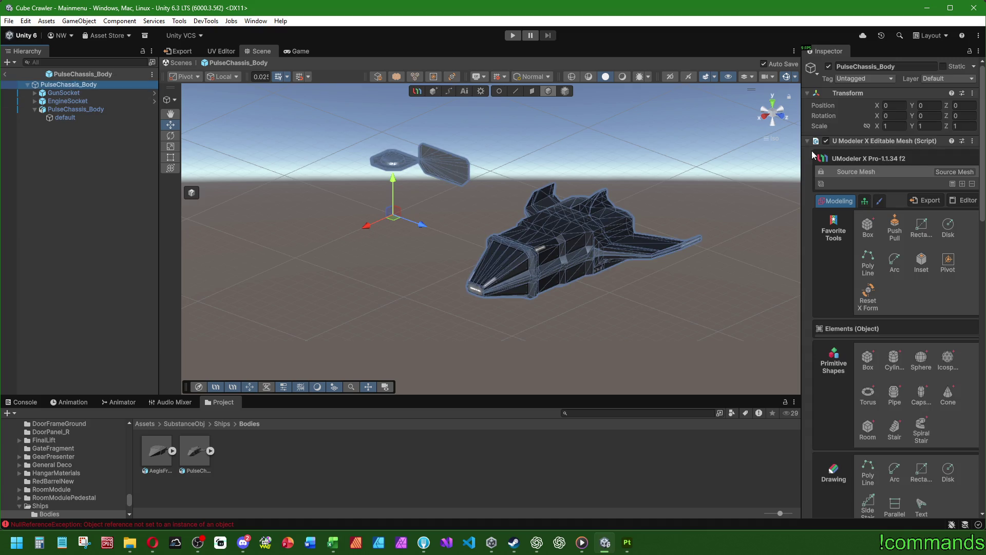
left_click(809, 141)
Remove the operated mesh, Mesh Renderer and UModeler editable mesh components from the root.
right_click(857, 152)
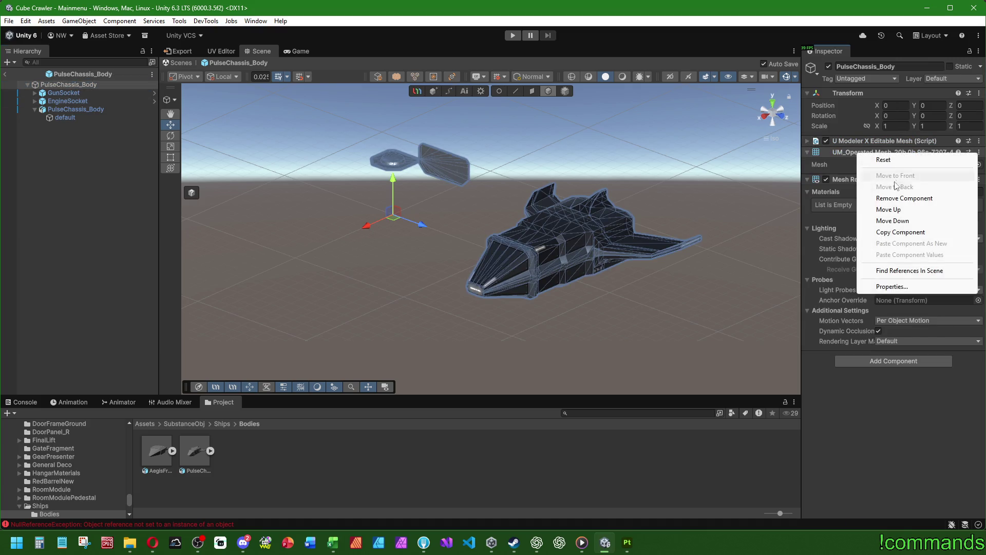
left_click(884, 198)
right_click(846, 154)
left_click(883, 200)
right_click(849, 146)
left_click(868, 187)
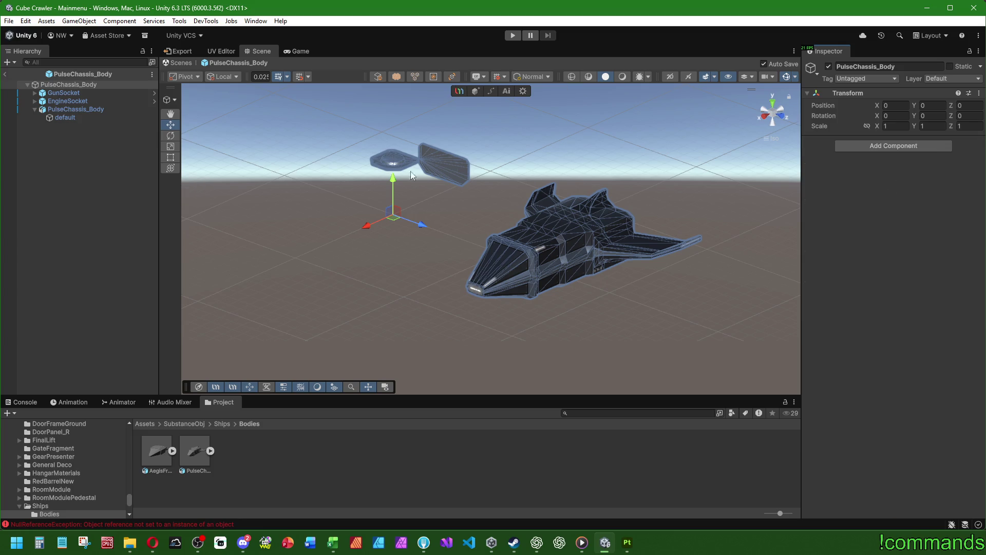
Move PulseChassis_Body above GunSocket and reset its transform to the origin.
left_click_drag(61, 111, 70, 93)
right_click(848, 119)
left_click(863, 125)
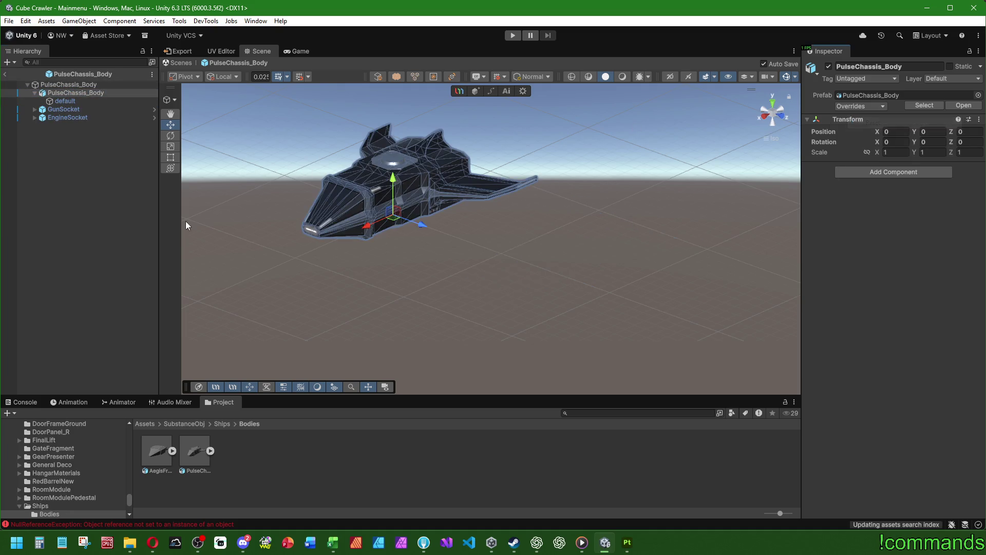
left_click(88, 230)
double_click(69, 84)
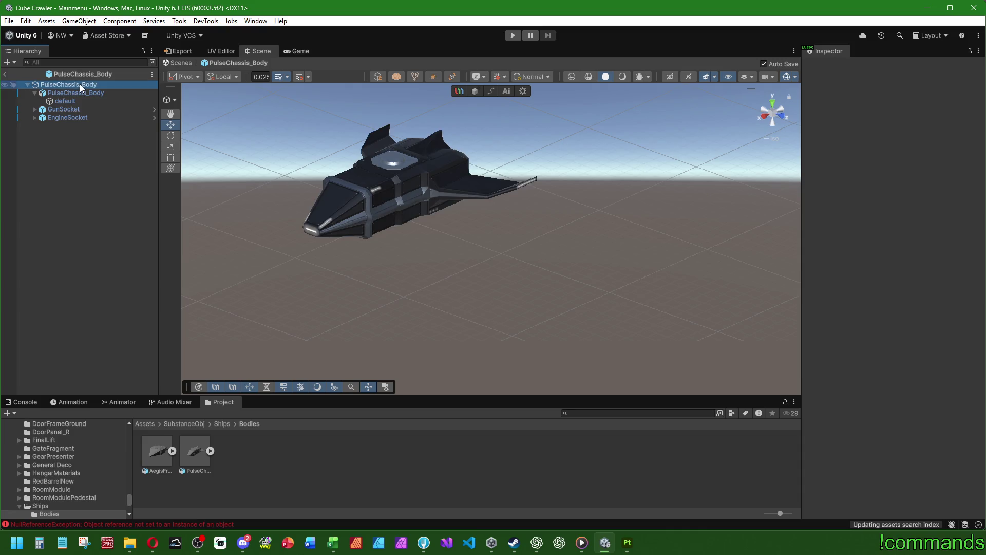
Orbit and zoom to a front view of the textured ship, collapse its child, and return to Assets.
left_click(227, 211)
mouse_move(546, 234)
left_mouse_down()
mouse_move(391, 226)
mouse_move(215, 185)
mouse_move(319, 216)
mouse_move(474, 285)
left_mouse_up()
scroll(319, 215, "up", 3)
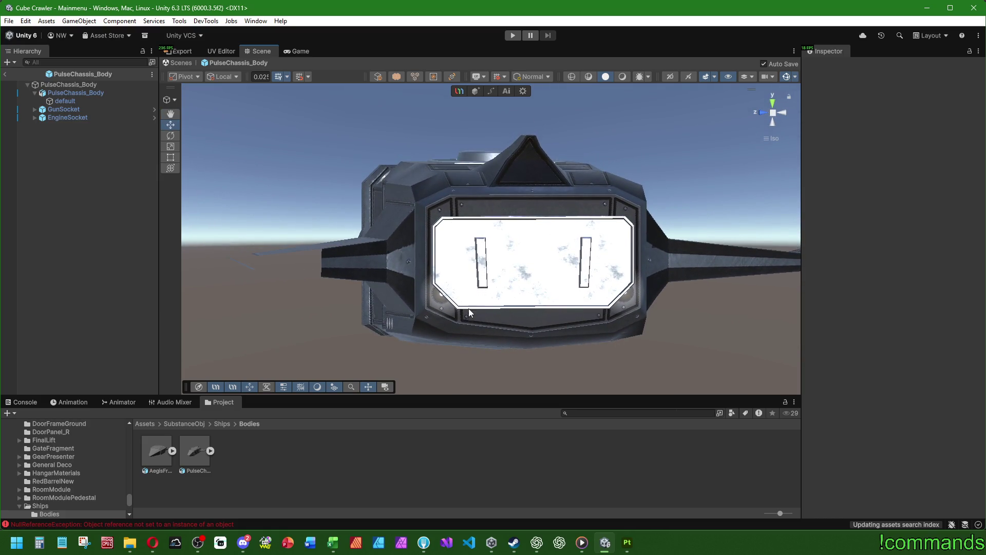
scroll(468, 308, "up", 3)
scroll(486, 304, "down", 4)
mouse_move(264, 269)
left_mouse_down()
mouse_move(485, 282)
mouse_move(478, 278)
mouse_move(513, 298)
mouse_move(424, 270)
mouse_move(531, 285)
mouse_move(668, 285)
mouse_move(448, 279)
mouse_move(559, 294)
mouse_move(463, 287)
left_mouse_up()
left_click(34, 93)
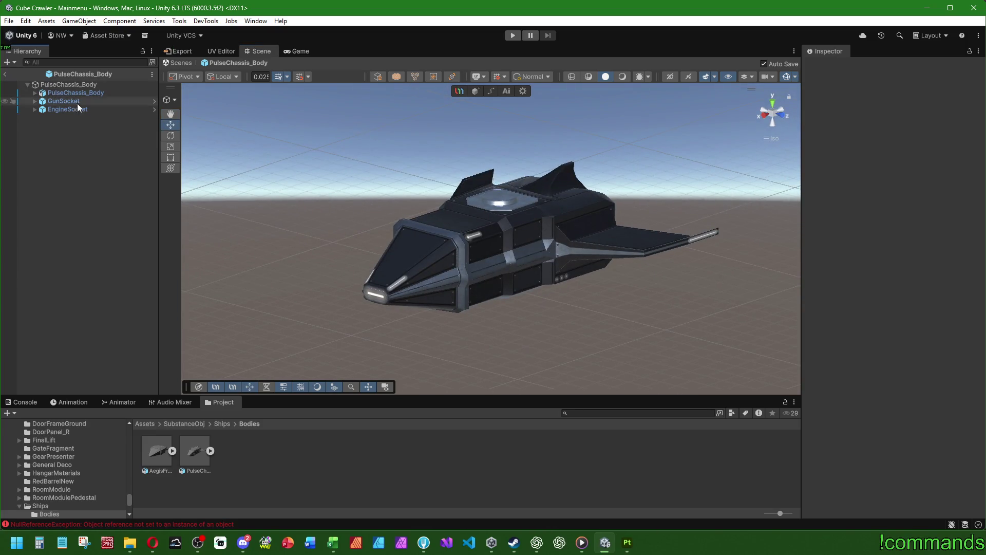
left_click(145, 424)
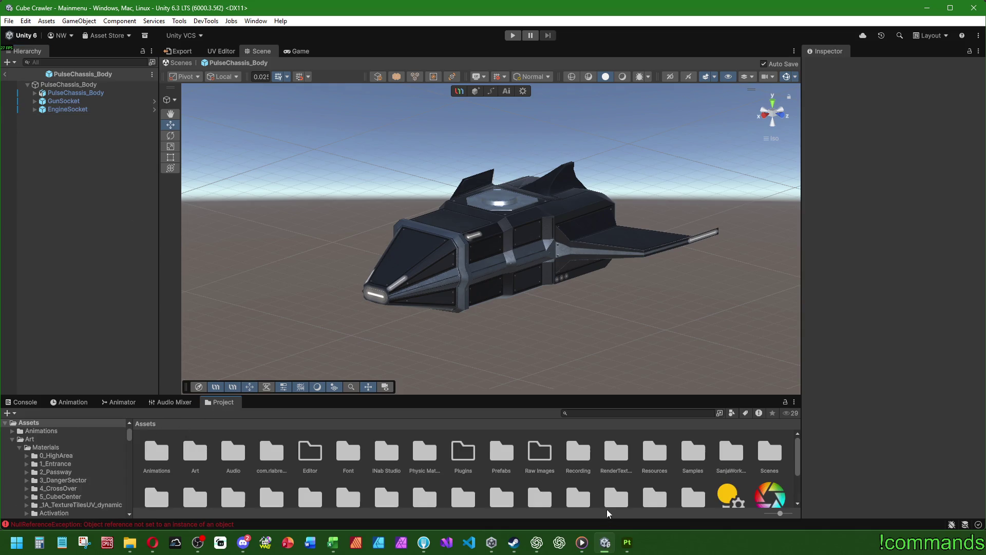
Compare the AegisFrame_Body and AegisFrame_BodyFinal prefabs, then open Prefabs/Ships/Bodies/PulseChassis.
double_click(424, 451)
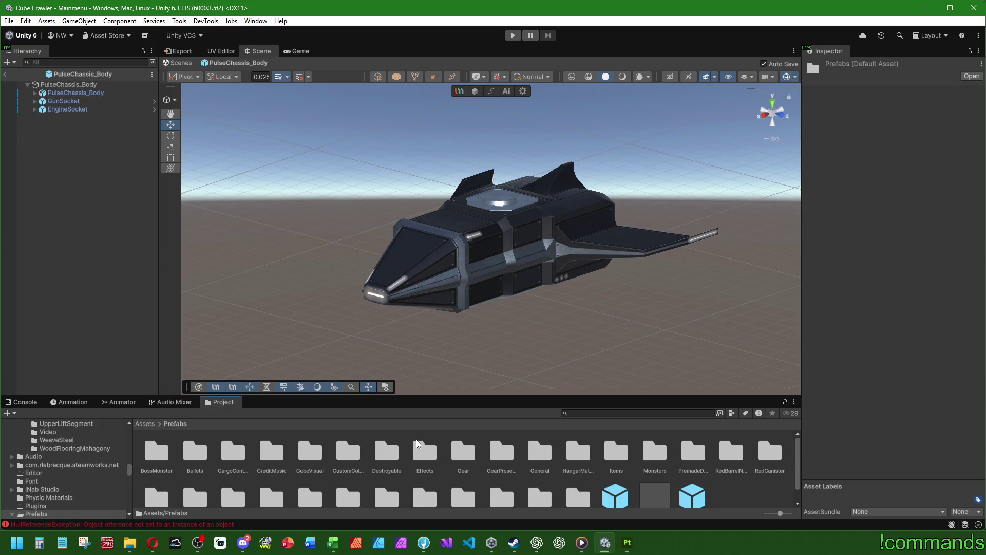
scroll(511, 464, "down", 2)
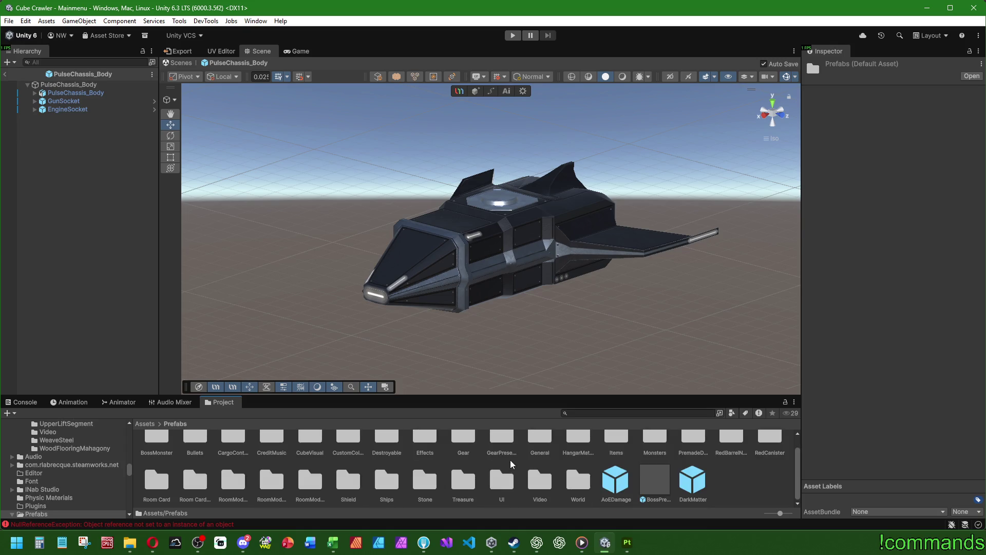
double_click(391, 490)
double_click(156, 451)
double_click(166, 451)
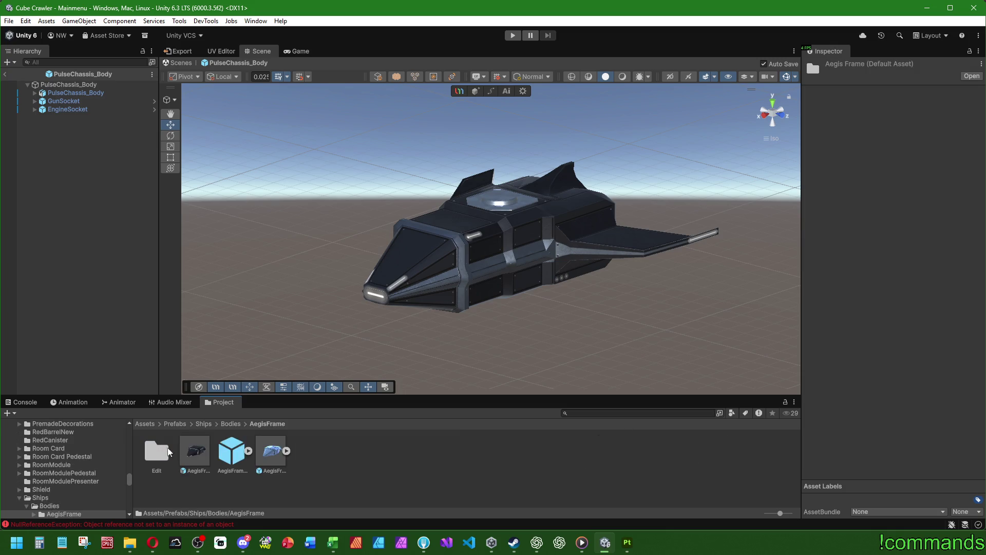
left_click(198, 452)
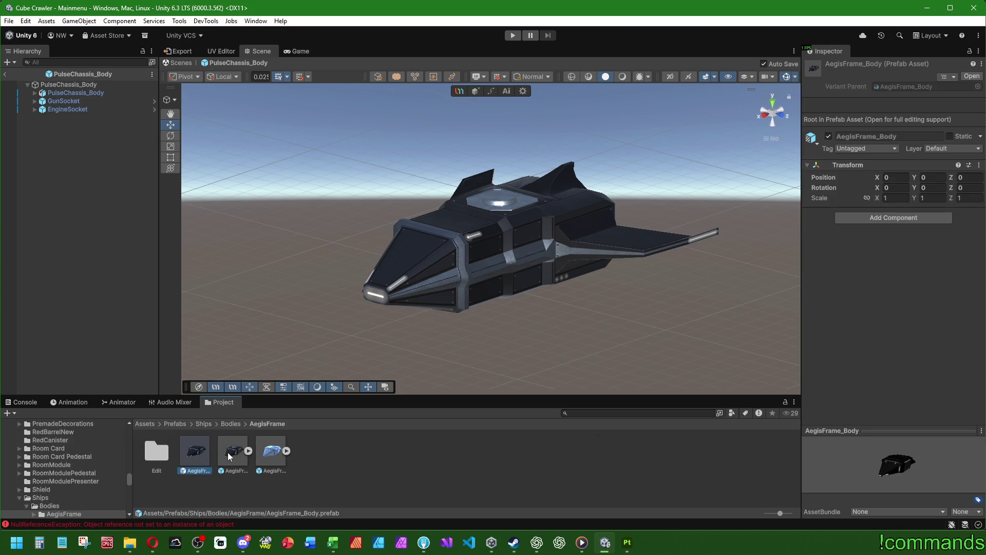
left_click(228, 453)
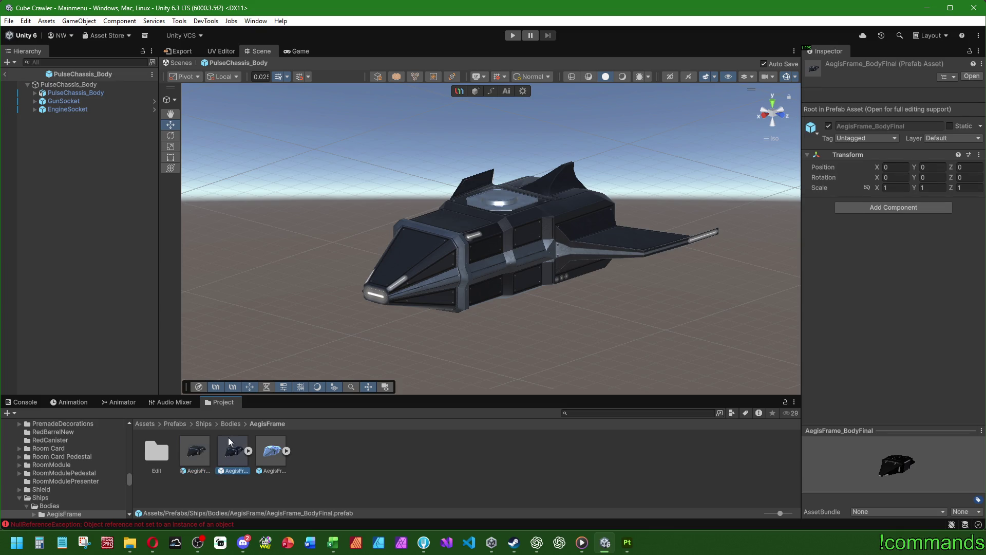
left_click(228, 427)
double_click(195, 452)
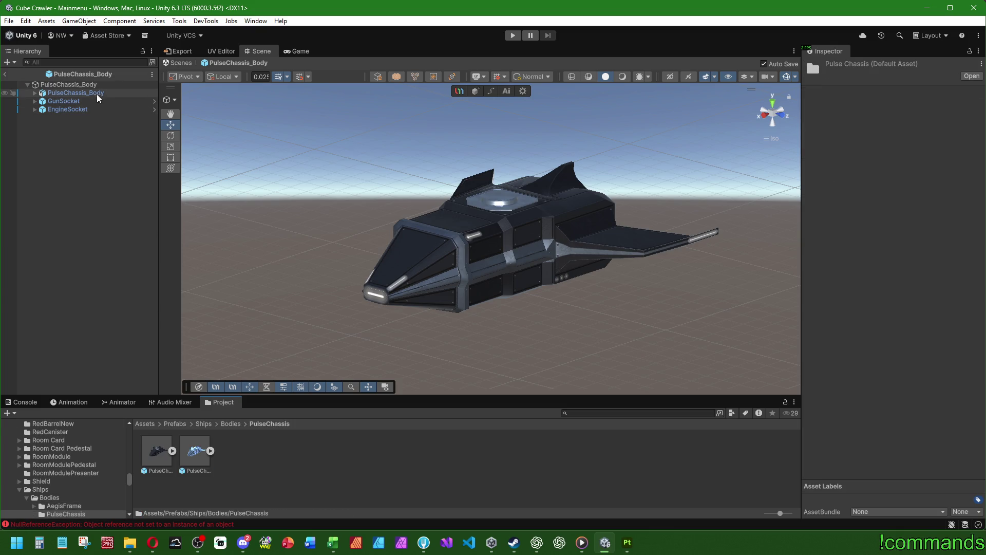
Keep the root named PulseChassis_Body instead of PulseChassis_Body_Final and exit to the Mainmenu scene.
left_click(115, 85)
type("inal")
key("Return")
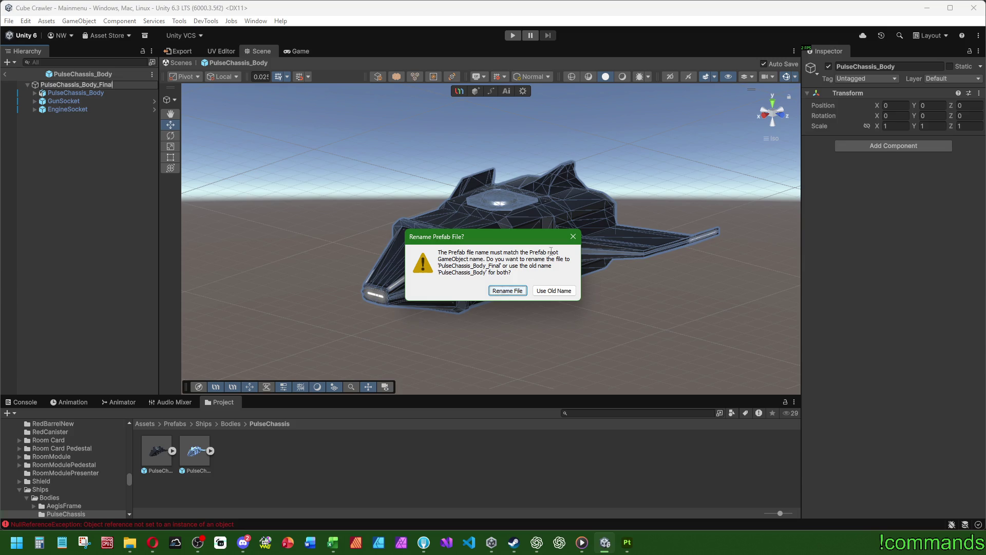
key("Return")
left_click(107, 87)
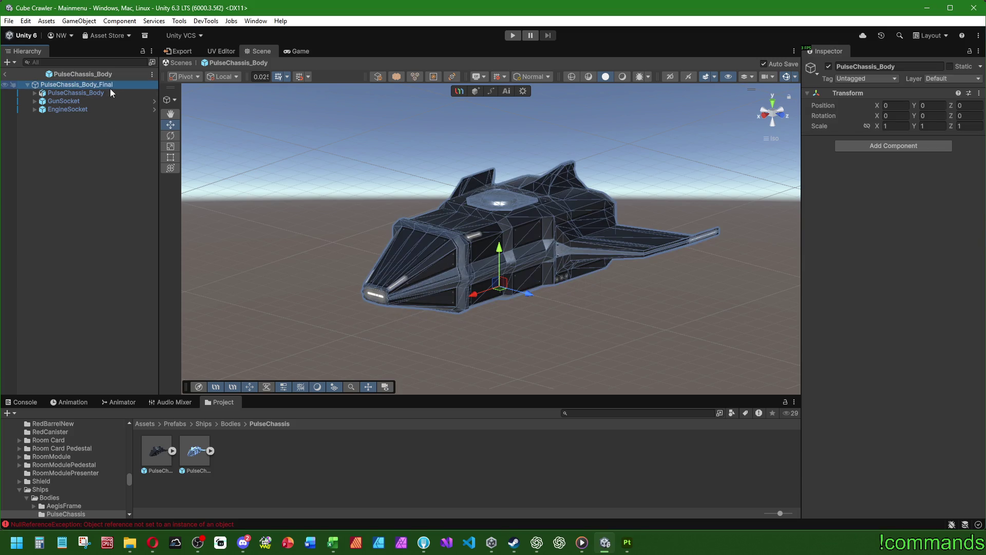
left_click(136, 87)
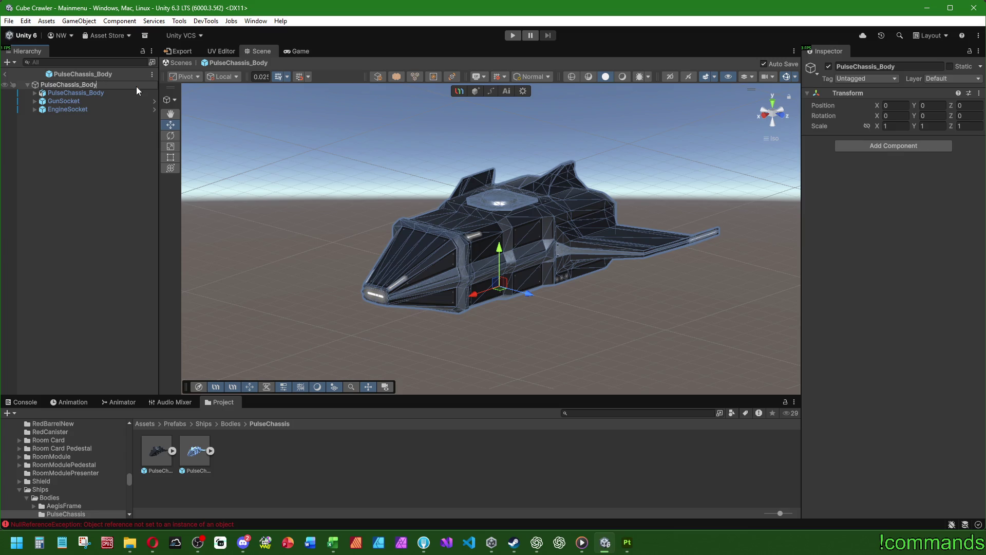
left_click(106, 201)
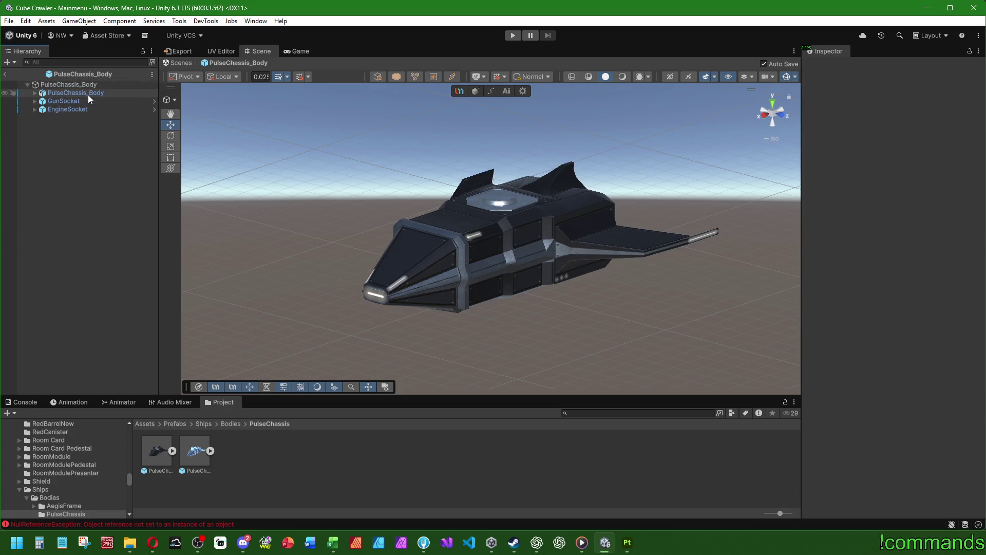
left_click(7, 75)
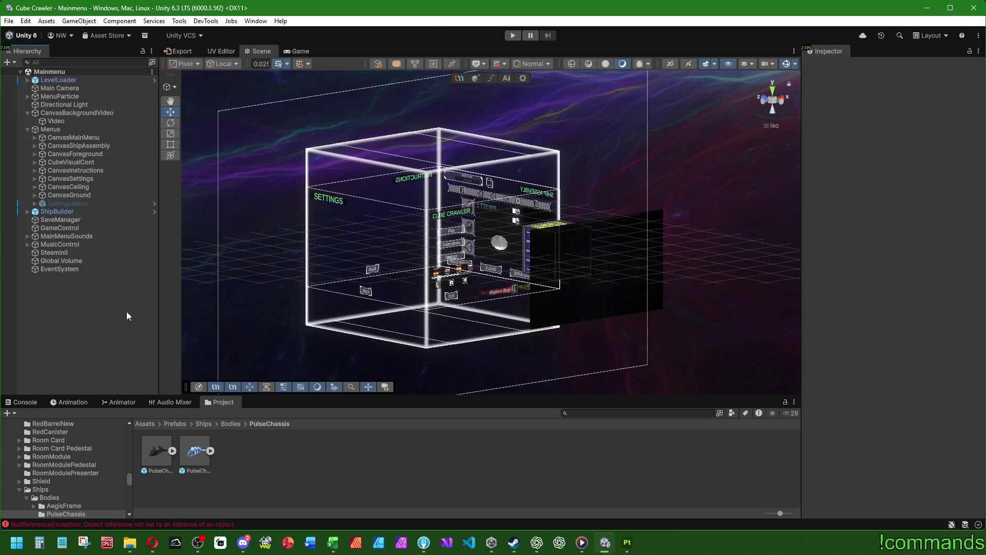
Rename the first PulseChassis prefab asset to PulseChassis_BodyFinal.
left_click(155, 457)
key("F2")
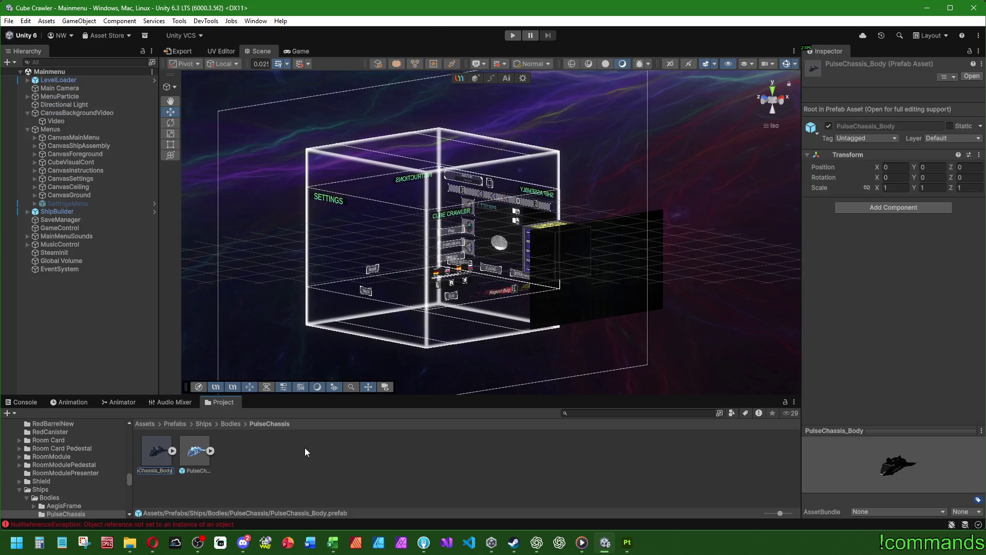
type("Final")
key("Return")
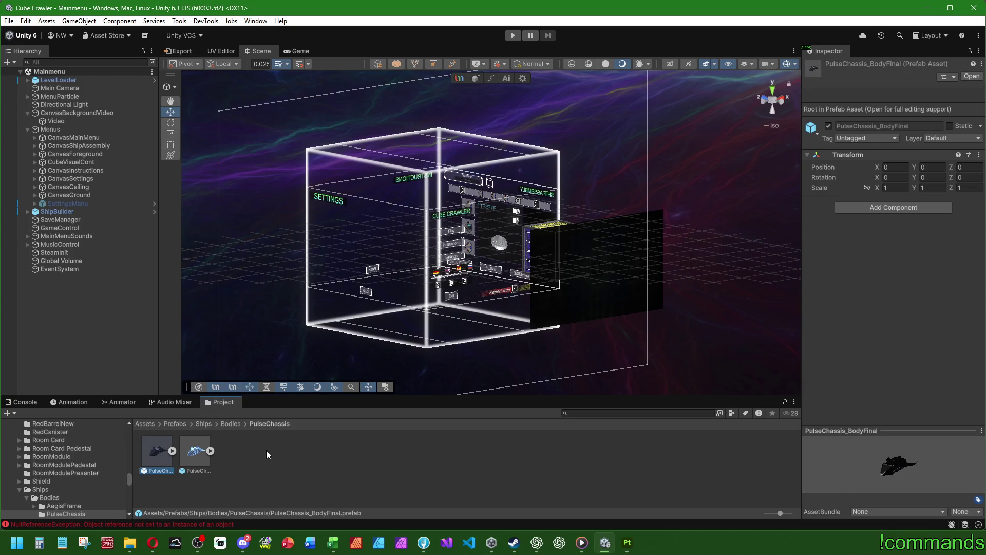
Save PulseChassis_BodyFinal's PulseChassis_Body child as a separate PulseChassis_Body prefab.
double_click(161, 448)
mouse_move(103, 94)
left_mouse_down()
mouse_move(91, 94)
mouse_move(277, 464)
left_mouse_up()
left_click(93, 352)
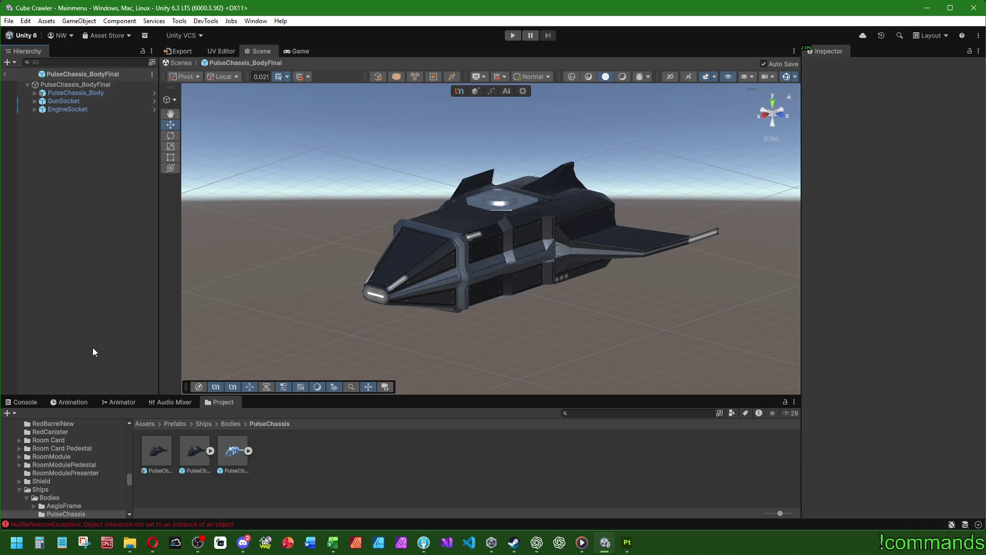
left_click(5, 74)
Verify GameControl's Pulse Chassis body prefab is PulseChassis_BodyFinal and inspect the ship.
left_click(158, 451)
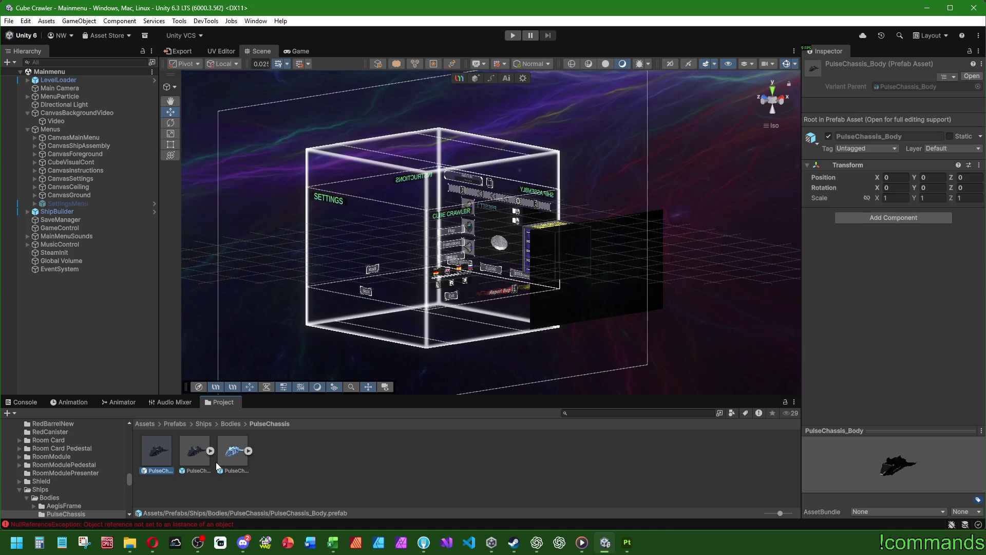
double_click(191, 457)
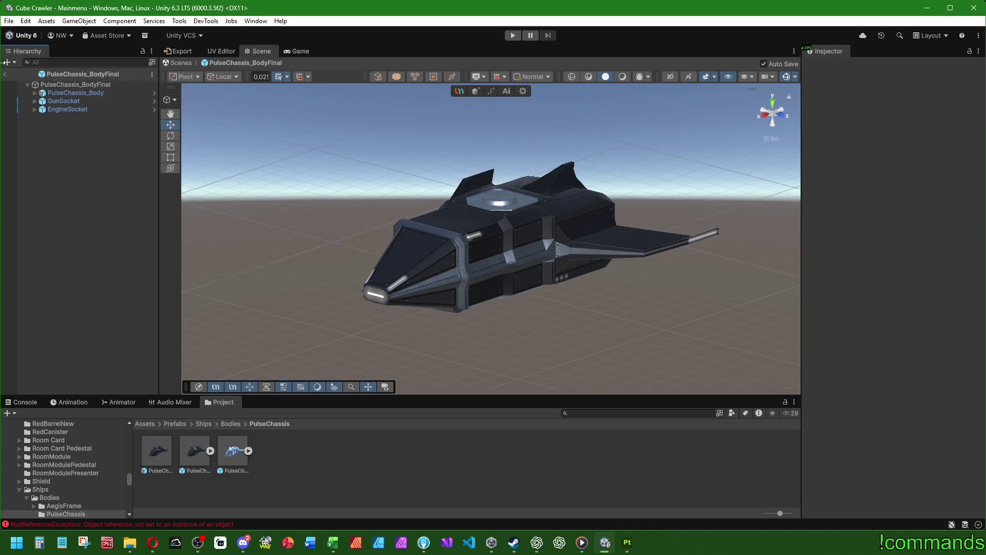
left_click(6, 74)
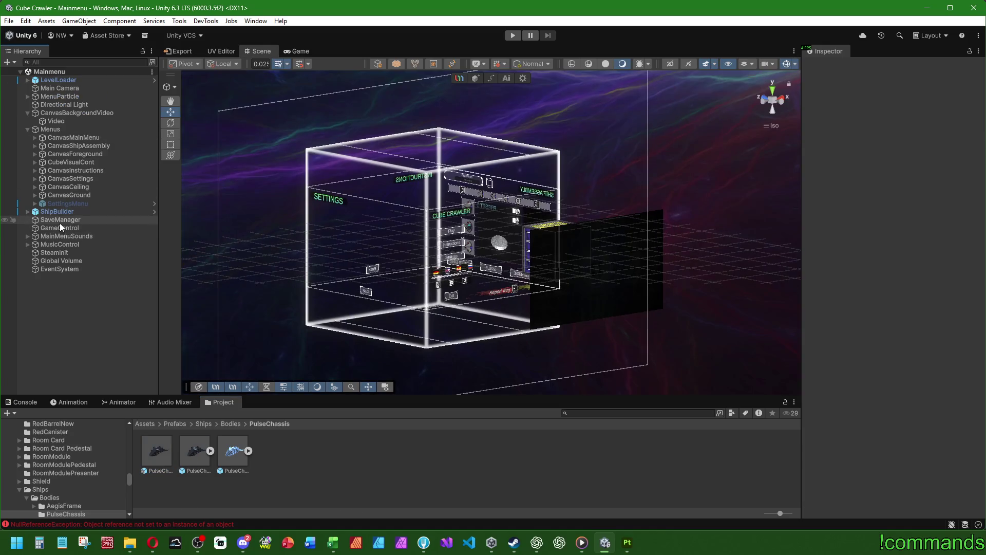
scroll(857, 275, "down", 5)
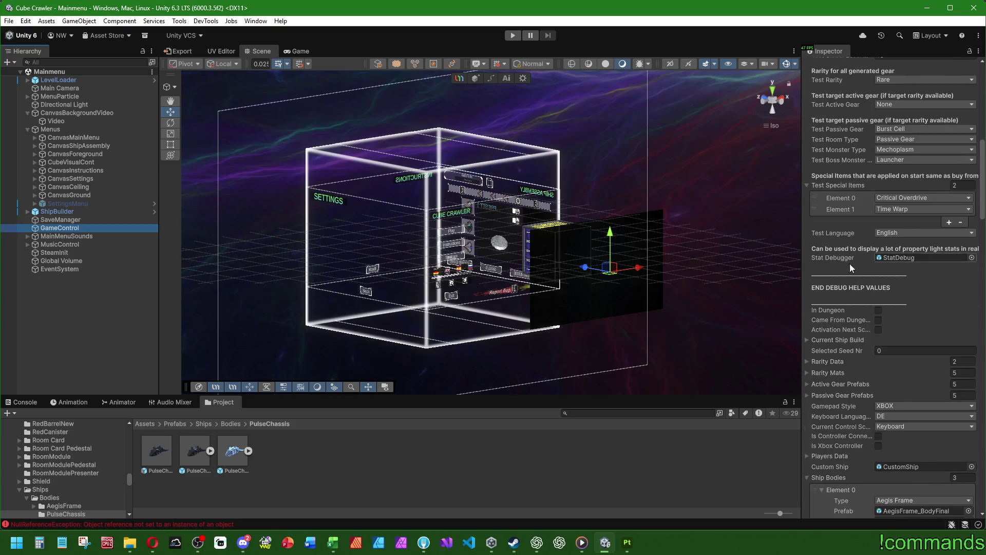
scroll(853, 273, "down", 5)
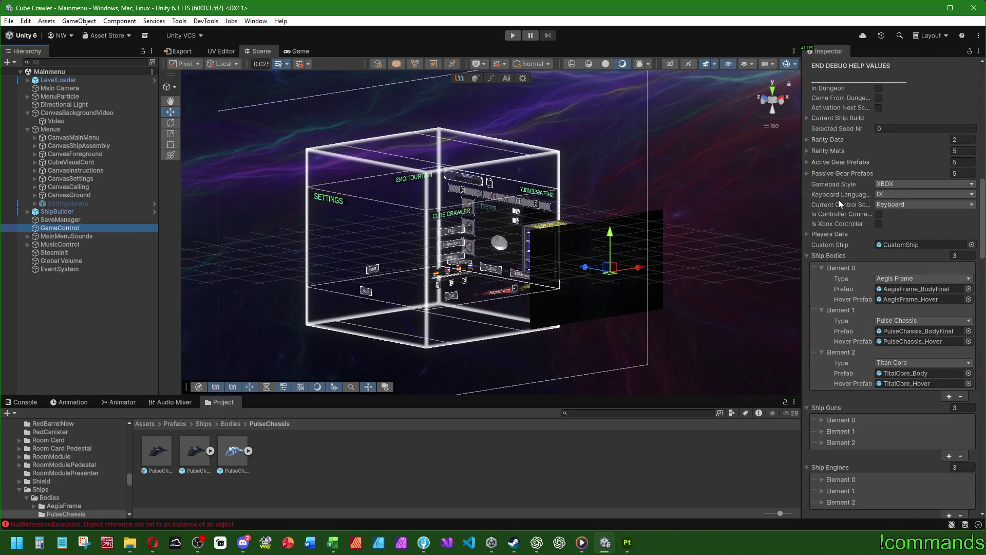
left_click(900, 333)
double_click(195, 451)
mouse_move(513, 267)
left_mouse_down()
mouse_move(605, 272)
mouse_move(174, 211)
left_mouse_up()
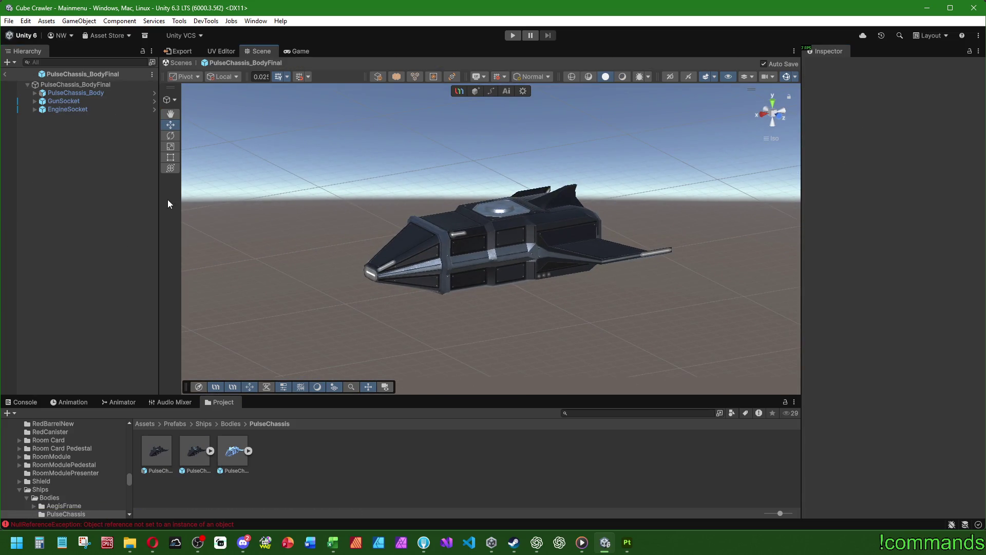
left_click(4, 74)
Save the Mainmenu scene and bring up the Console log.
left_click(8, 21)
left_click(9, 20)
left_click(9, 20)
left_click(28, 71)
left_click(21, 401)
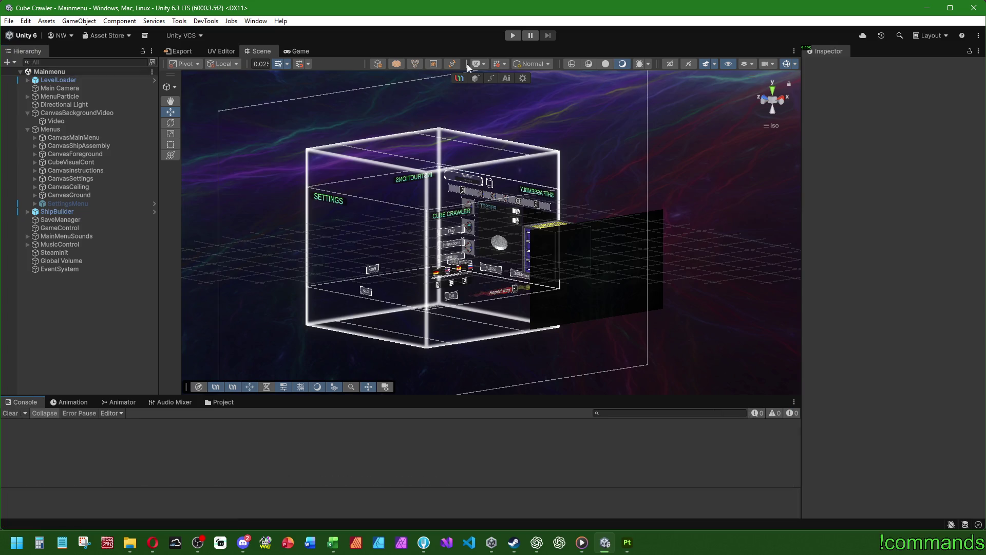
Play the game in a maximized Game view and switch Ship Assembly to Preset 1.
left_click(511, 36)
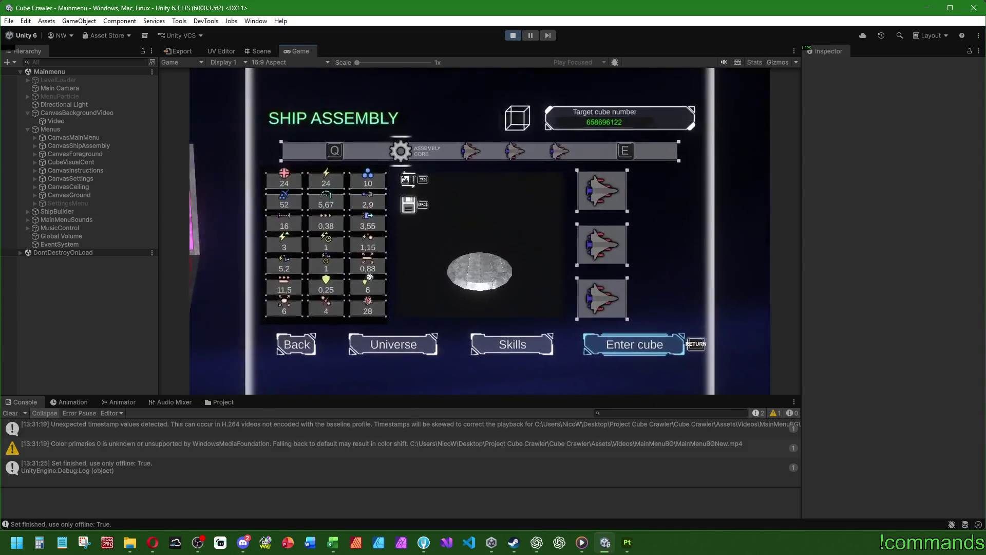
key("super")
left_click(298, 48)
double_click(298, 48)
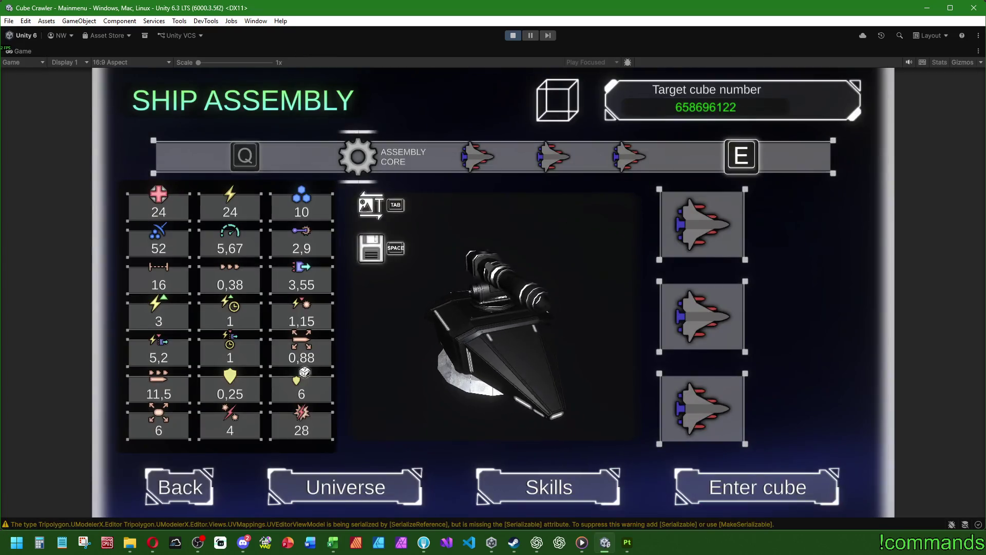
key("e")
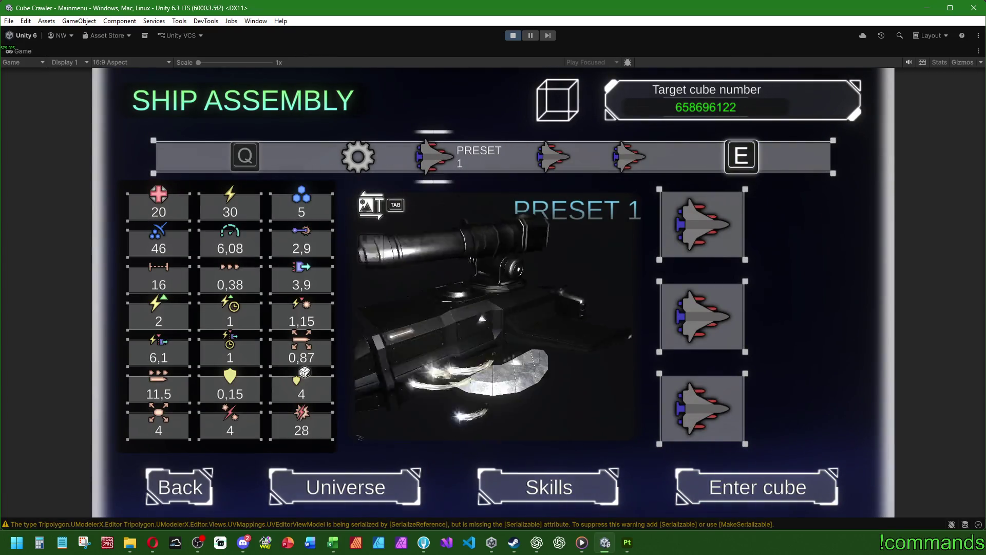
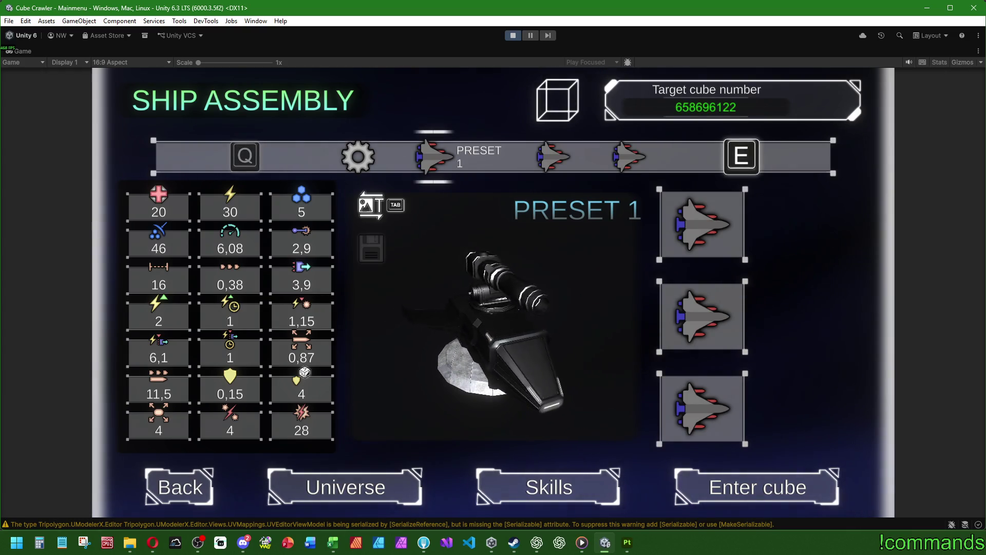
Cycle the ship carousel to Preset 1 and enter target cube 658696122.
key("q")
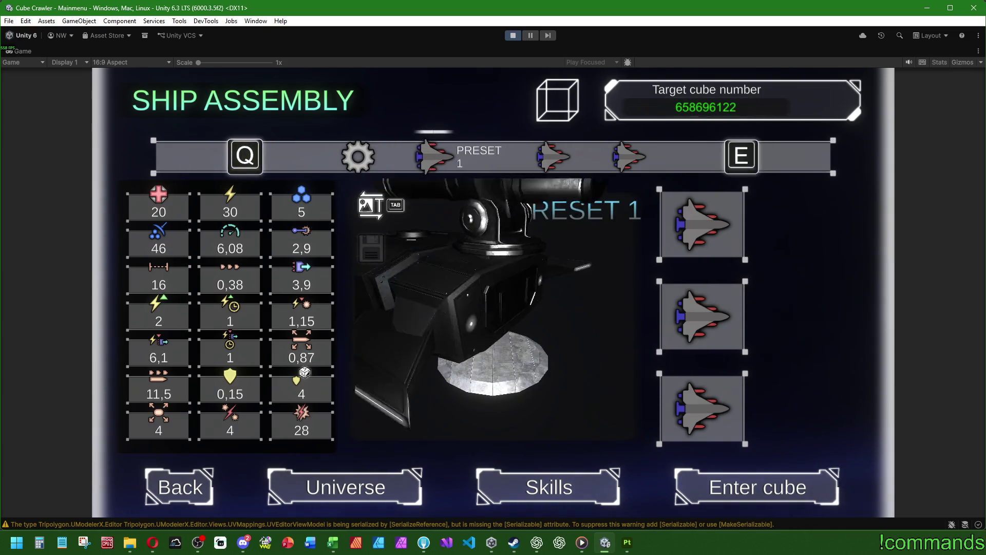
key("Return")
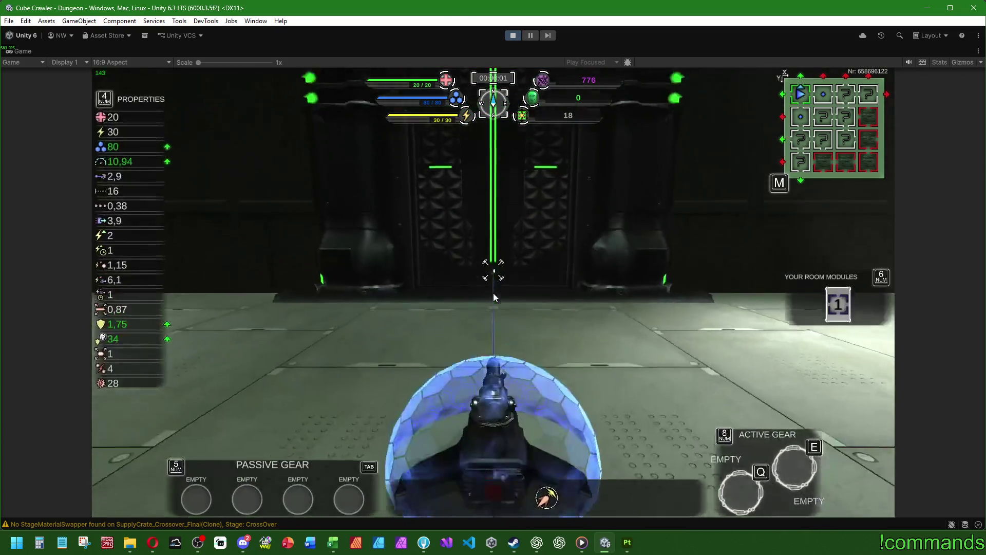
Steer the ship around the first dungeon room, weaving left and right past the crates.
key("d")
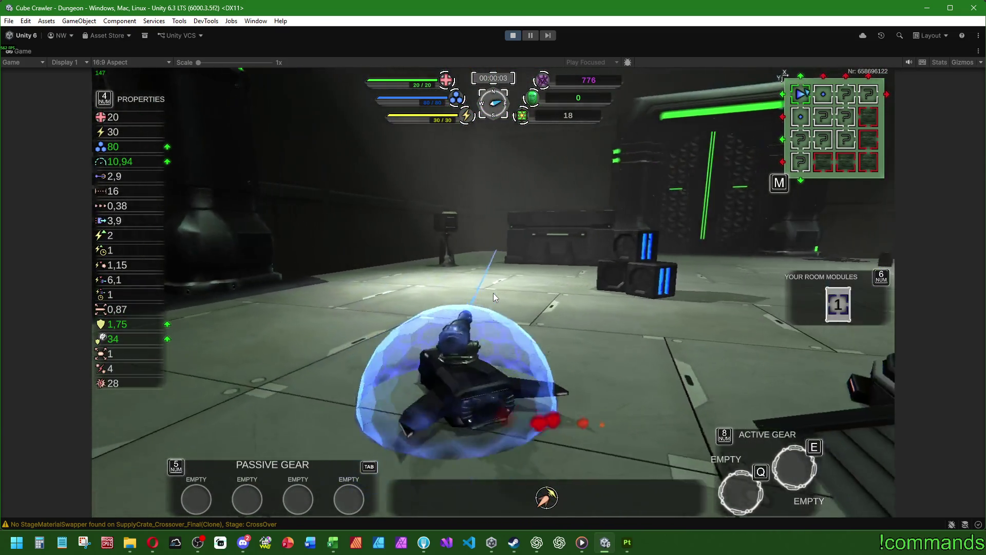
key("w")
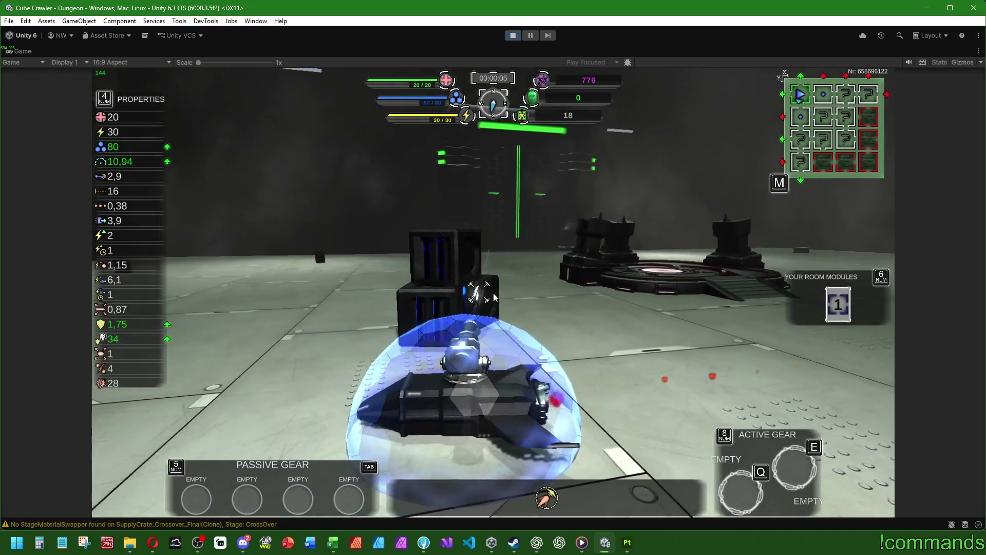
key("a")
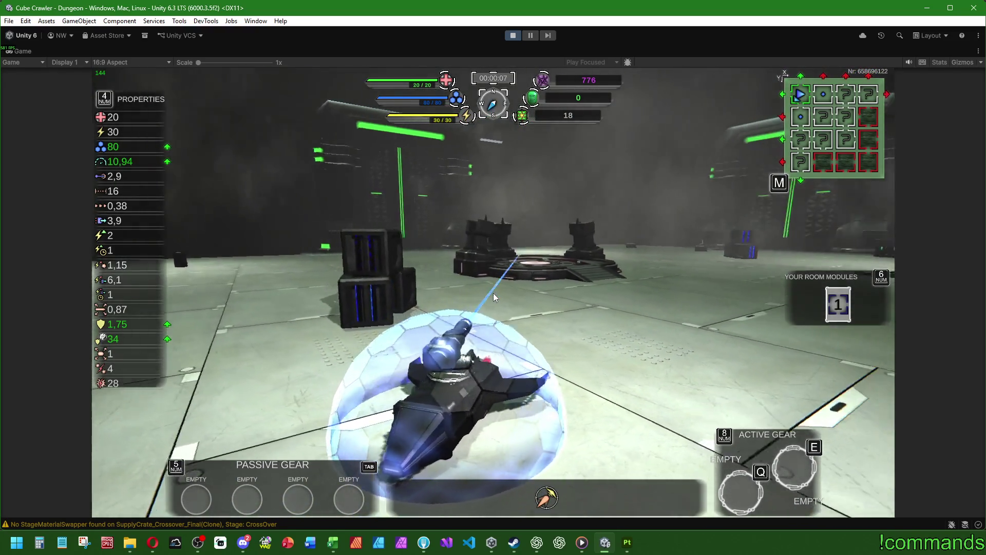
key("a")
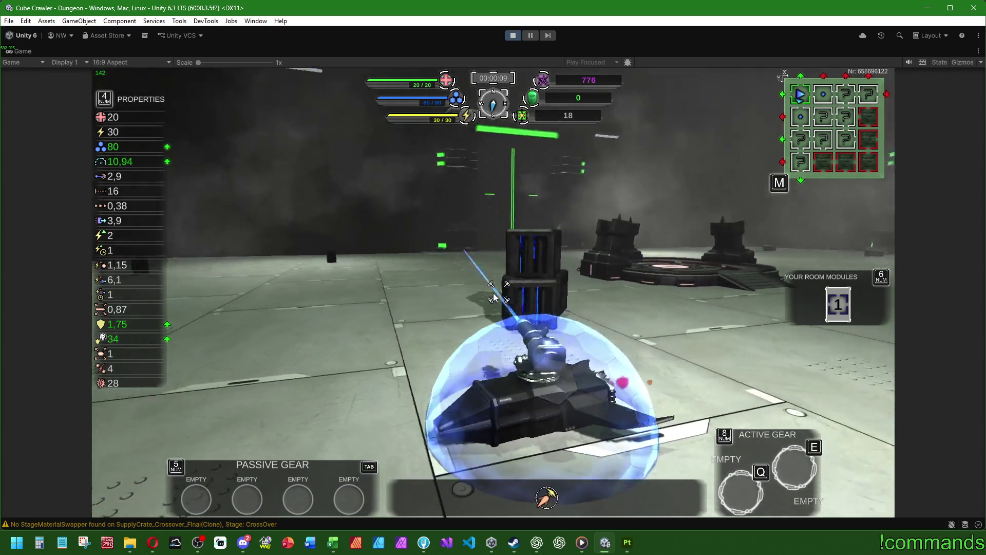
key("d")
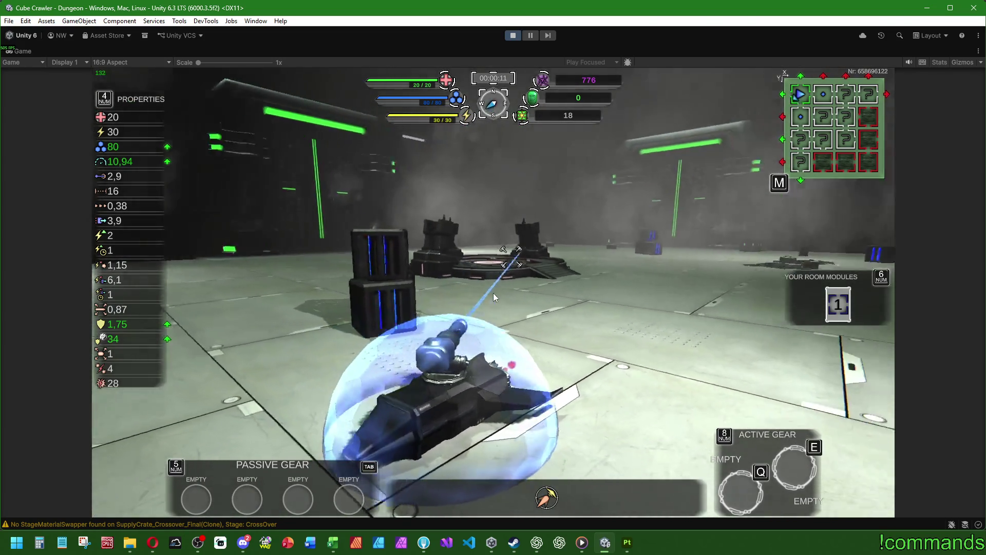
key("a")
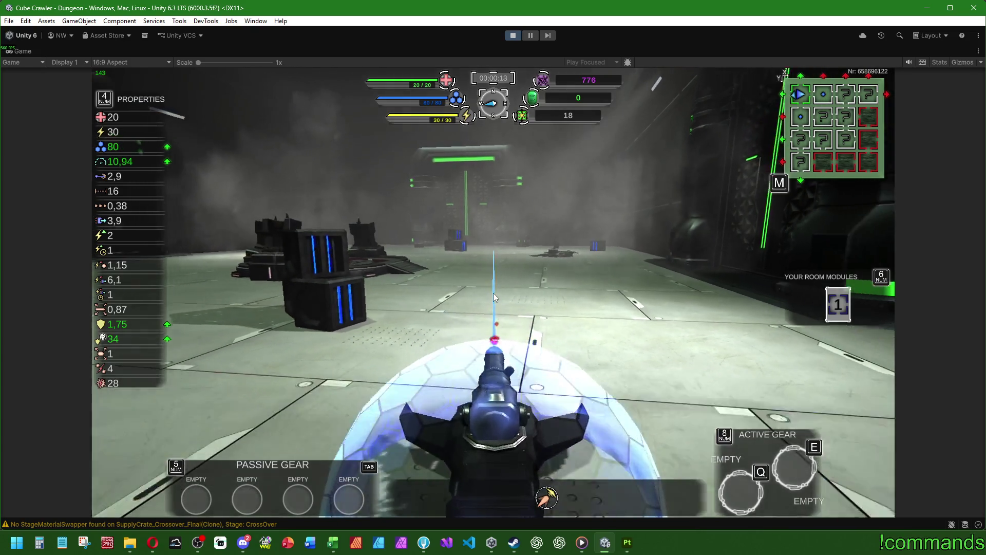
key("a")
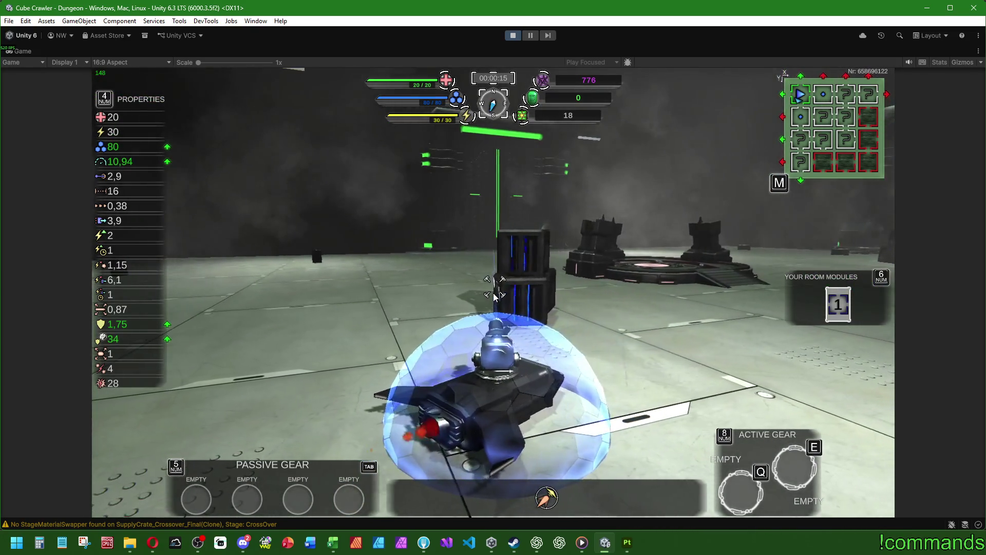
key("a")
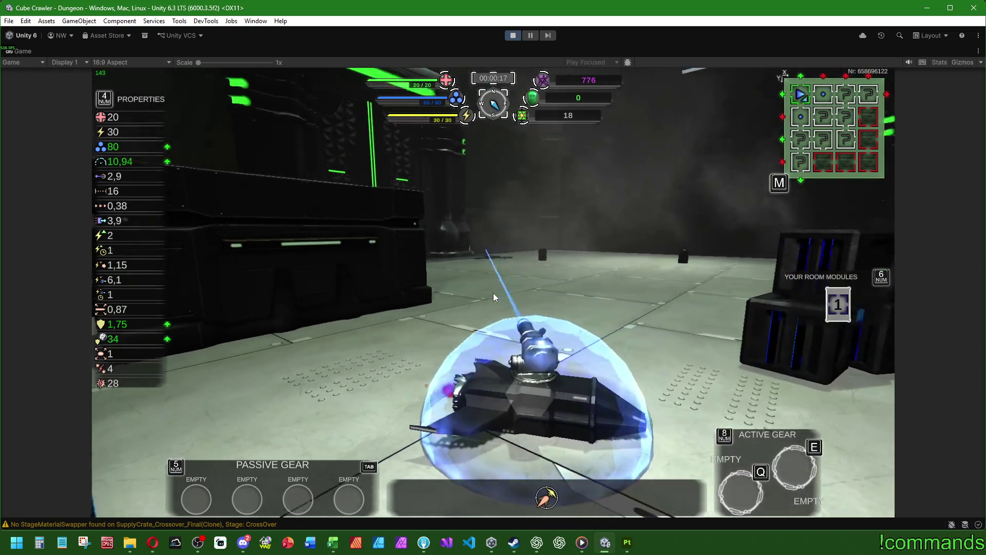
Drive past the platform into the lit room, then leave the cube for the main menu.
key("d")
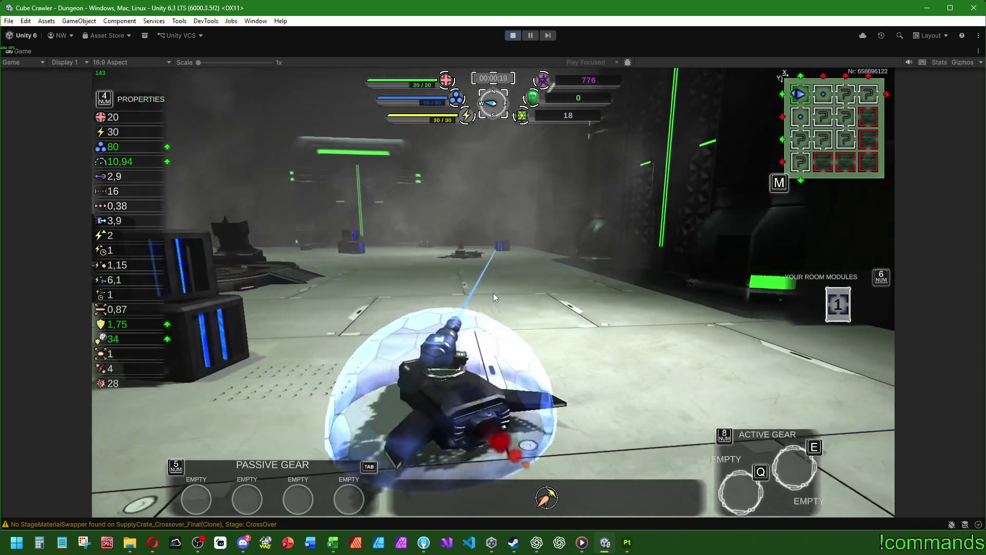
key("a")
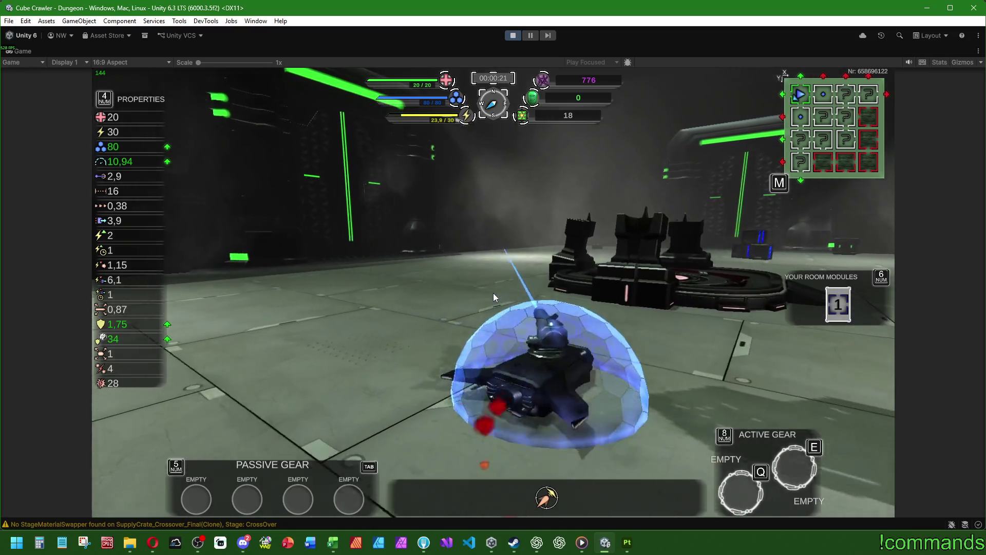
key("a")
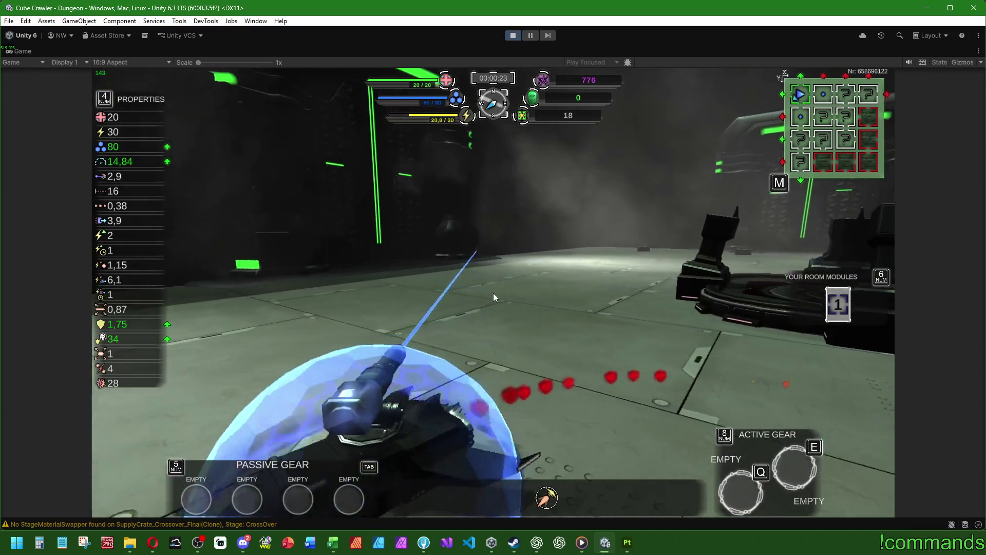
key("a")
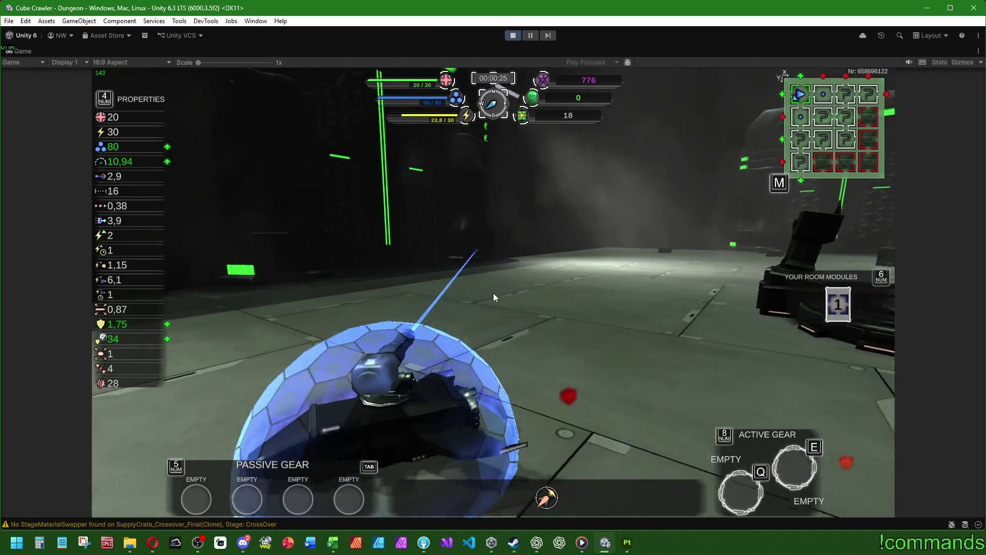
key("d")
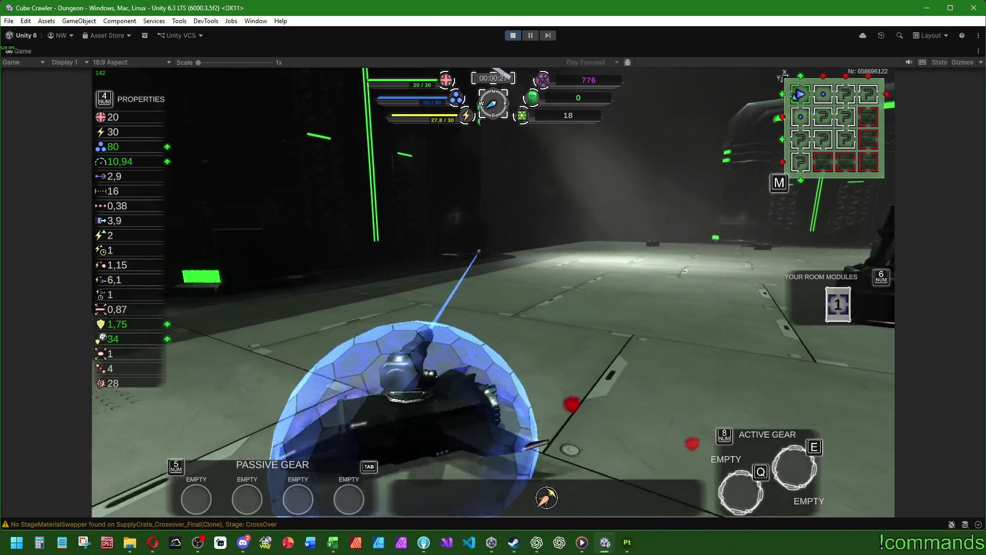
key("w")
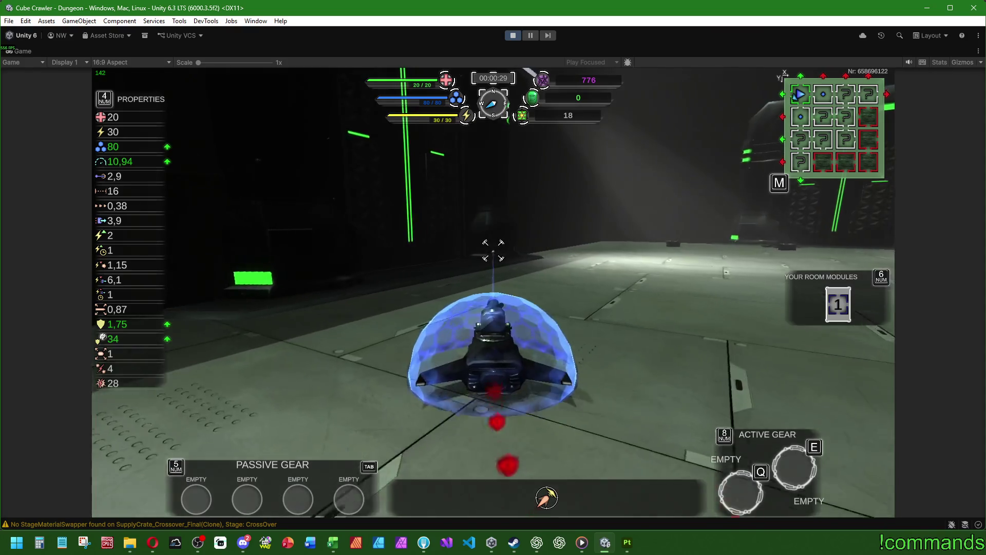
key("a")
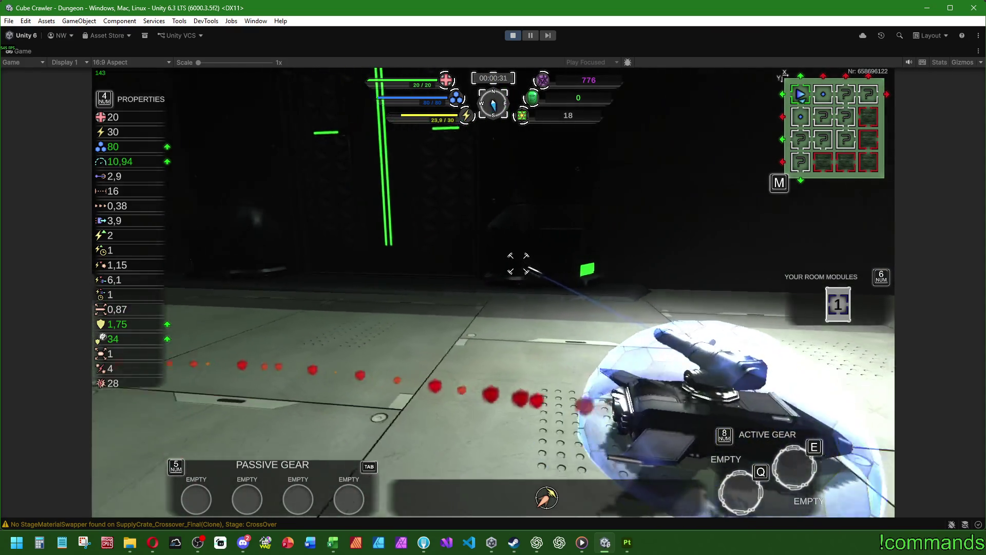
key("w")
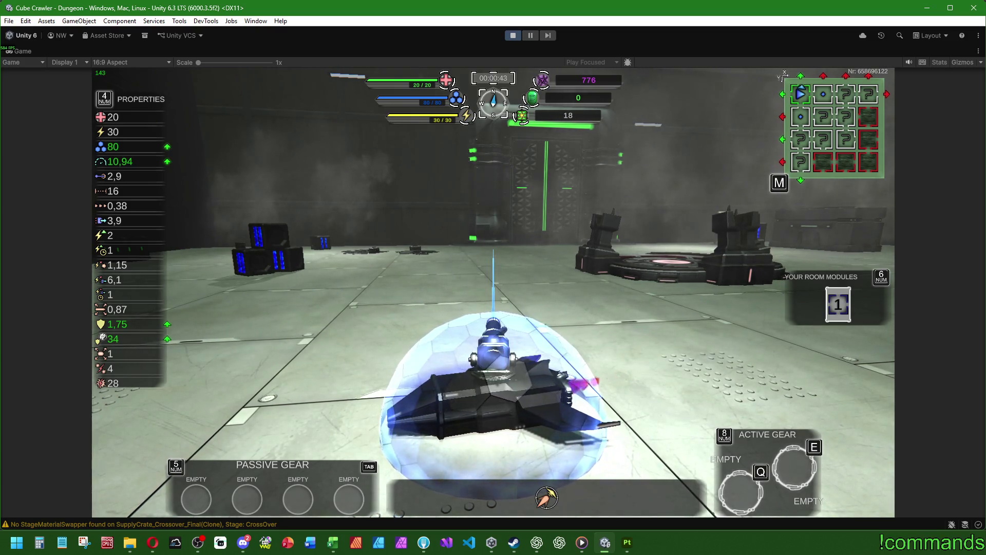
key("Escape")
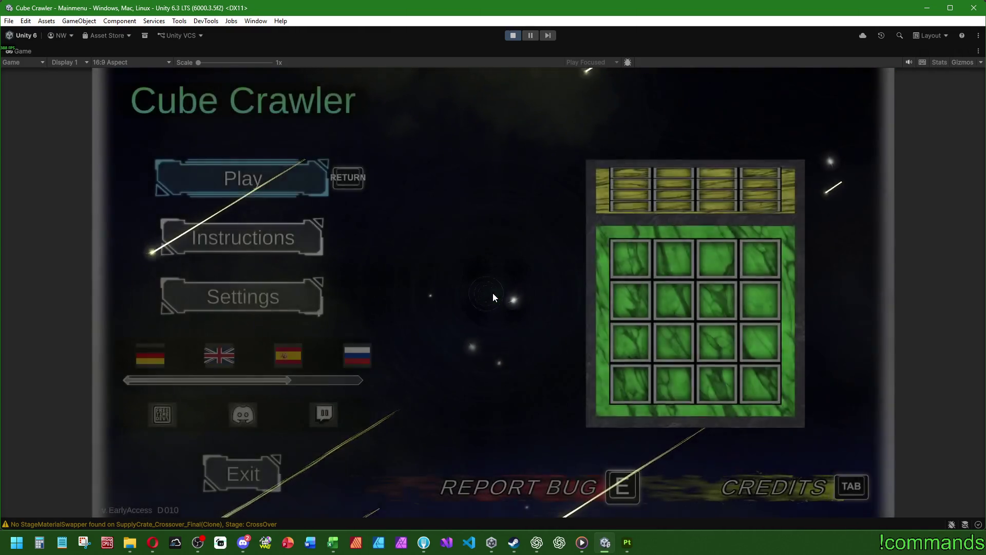
key("Return")
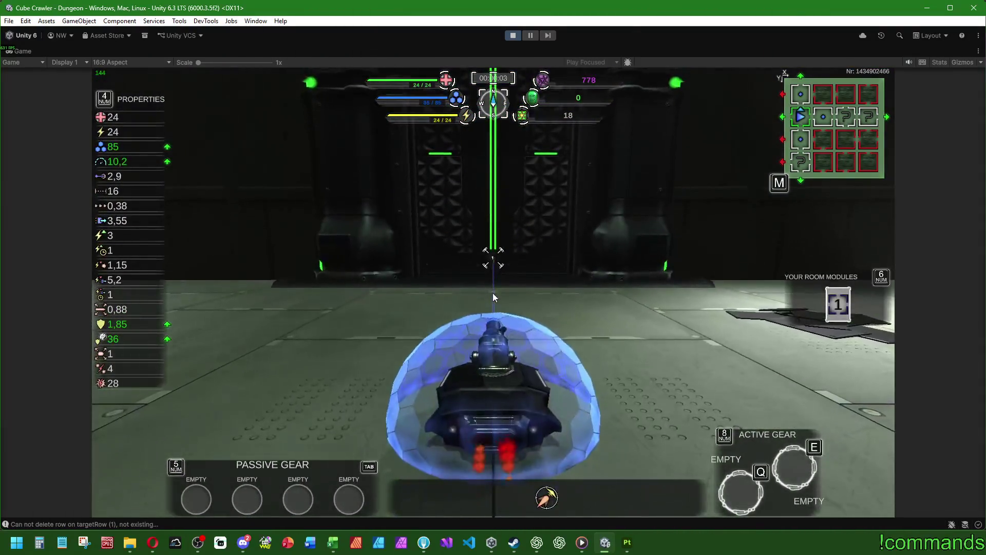
key("w")
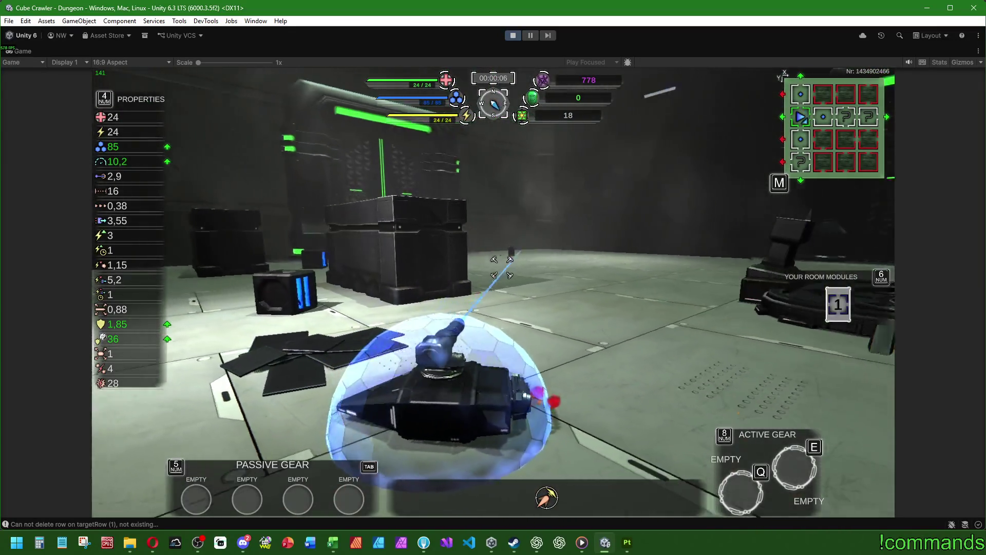
key("a")
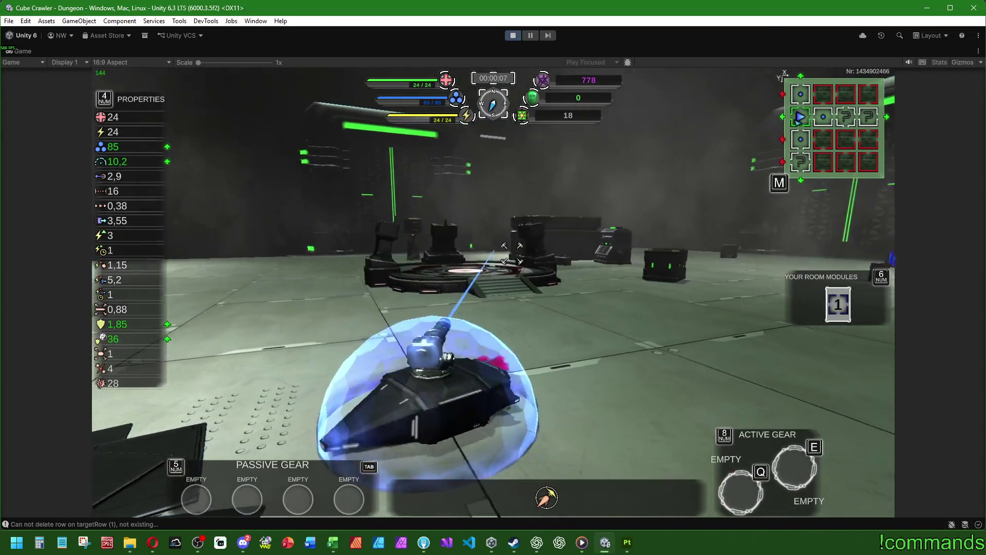
Turn the ship to face the cargo crate, then restore the full editor layout.
key("a")
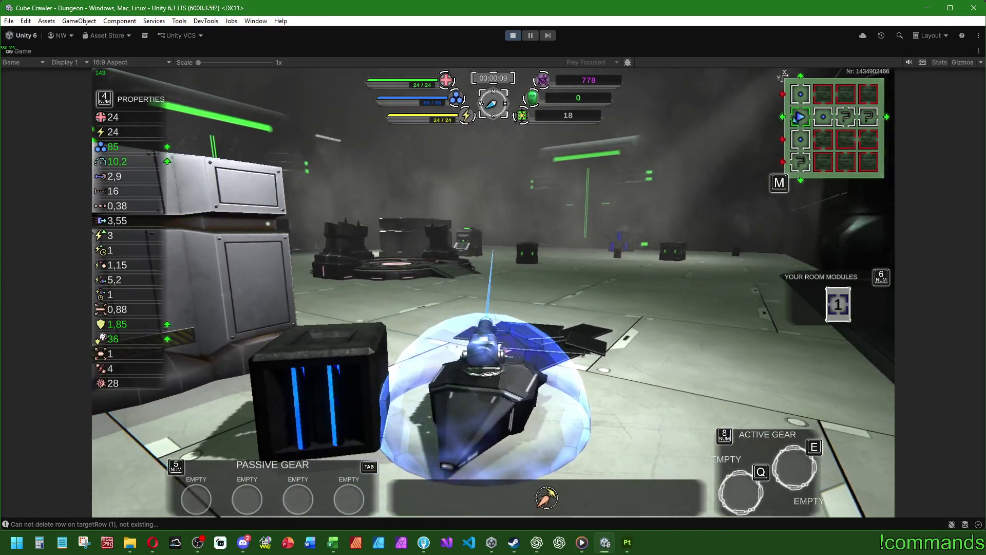
key("a")
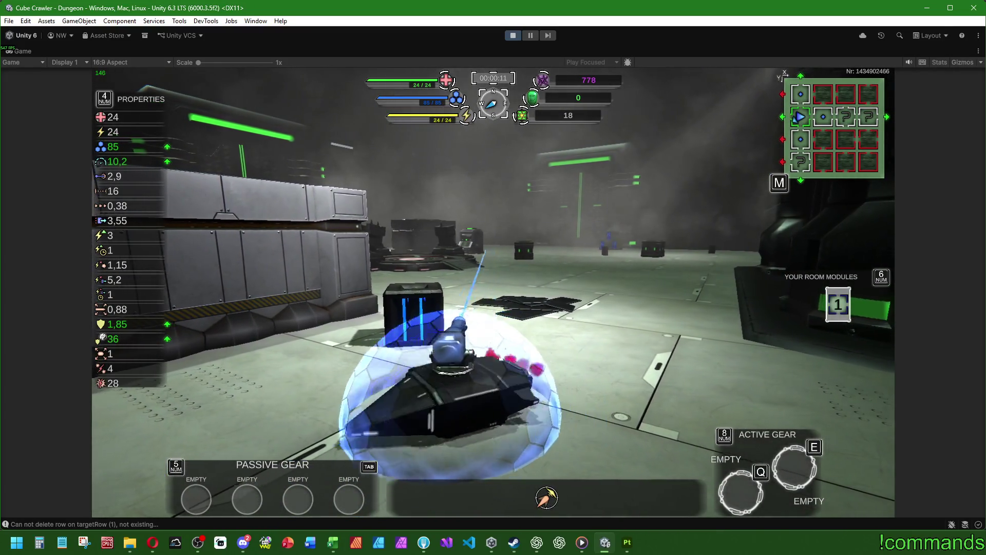
key("a")
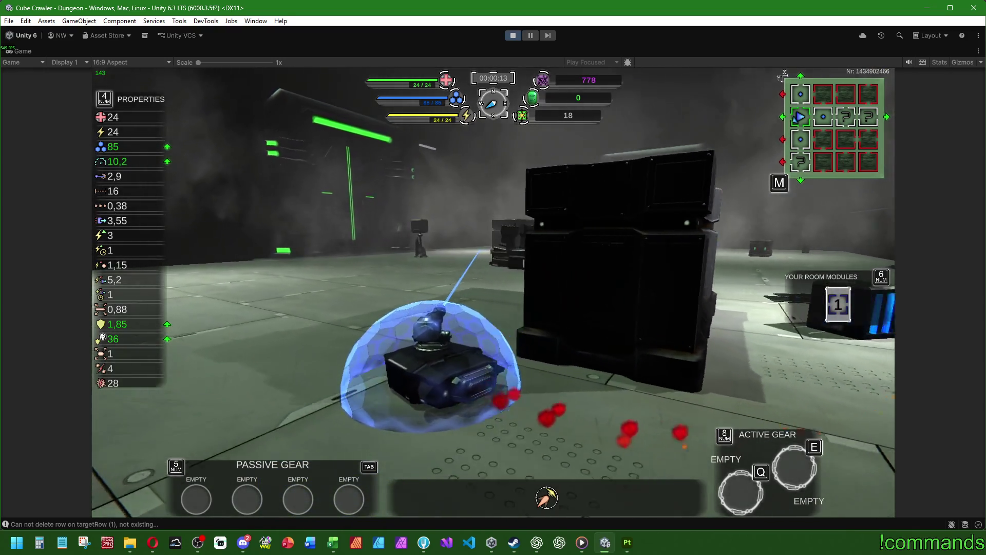
key("a")
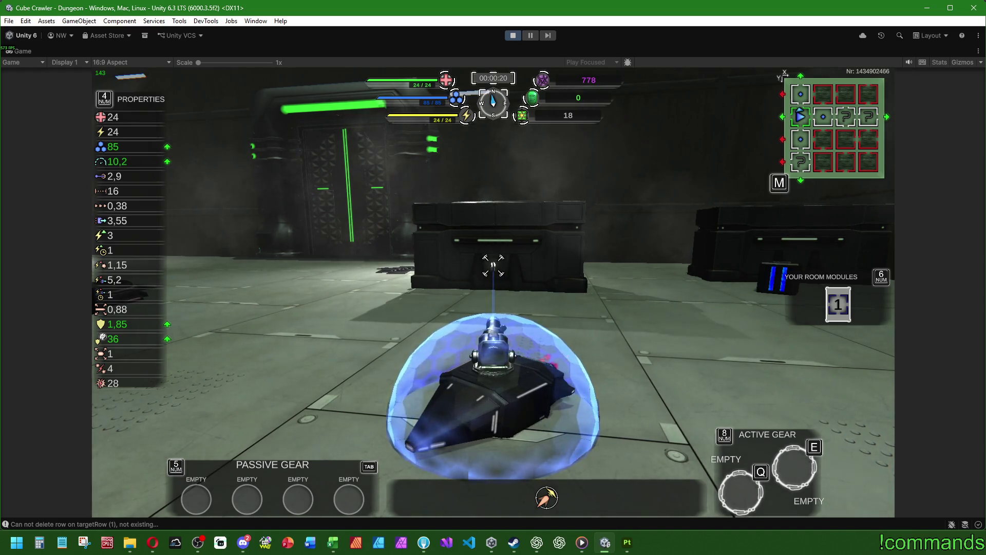
key("super")
double_click(32, 52)
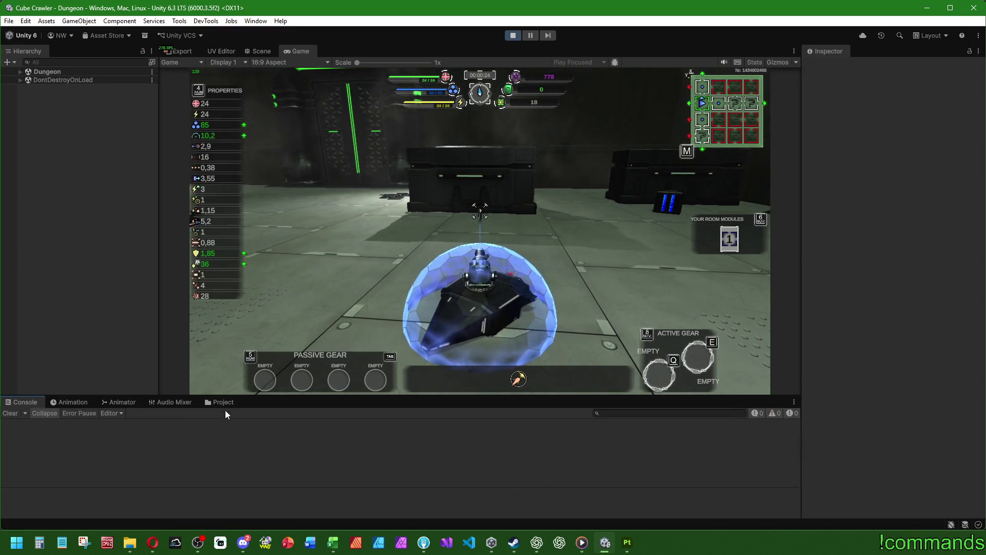
Browse the PulseChassis assets and inspect the PulseChassis_BodyFinal and PulseChassis_Body prefabs.
left_click(223, 402)
left_click(163, 438)
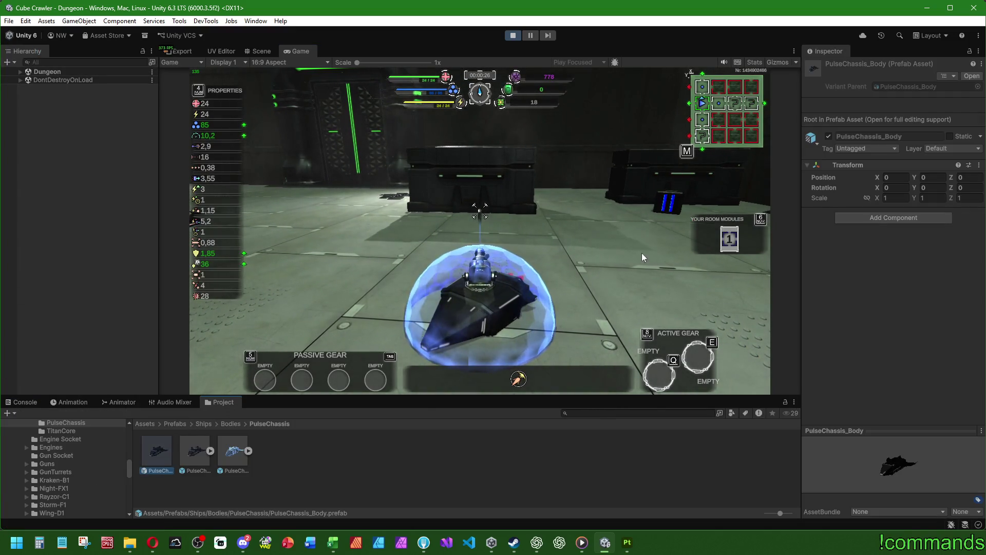
left_click(191, 451)
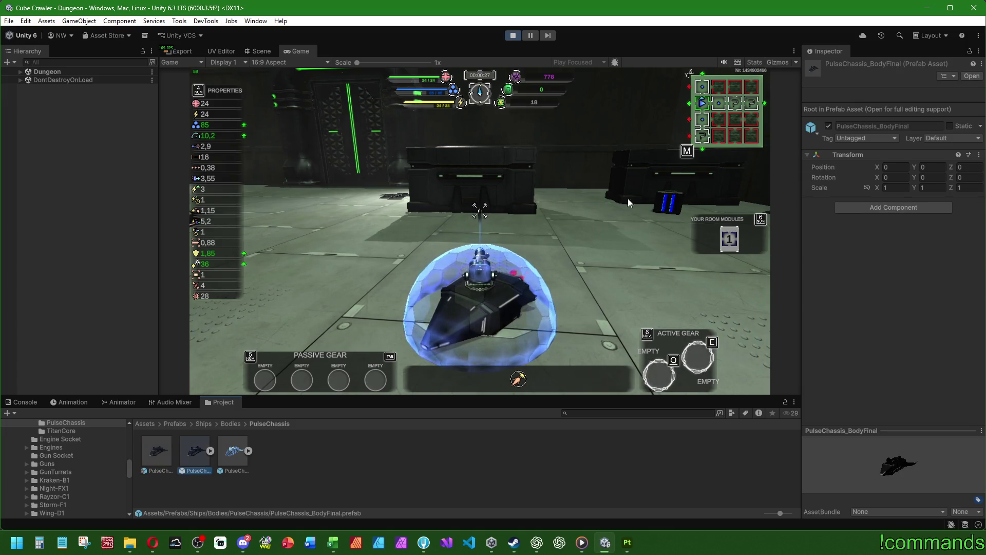
left_click(158, 445)
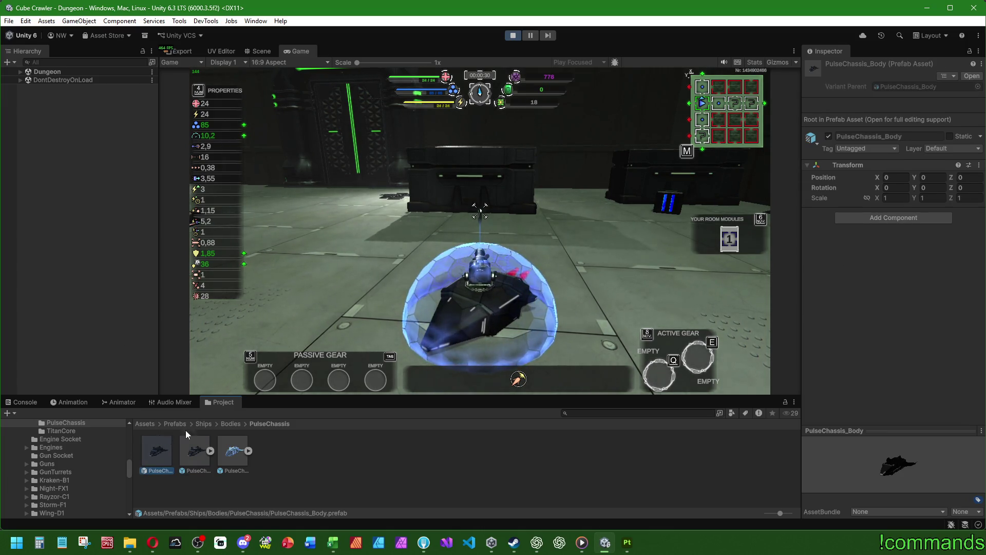
Navigate Assets > Art > Materials > Ships > Bodies and inspect the AegisFrame material.
left_click(145, 423)
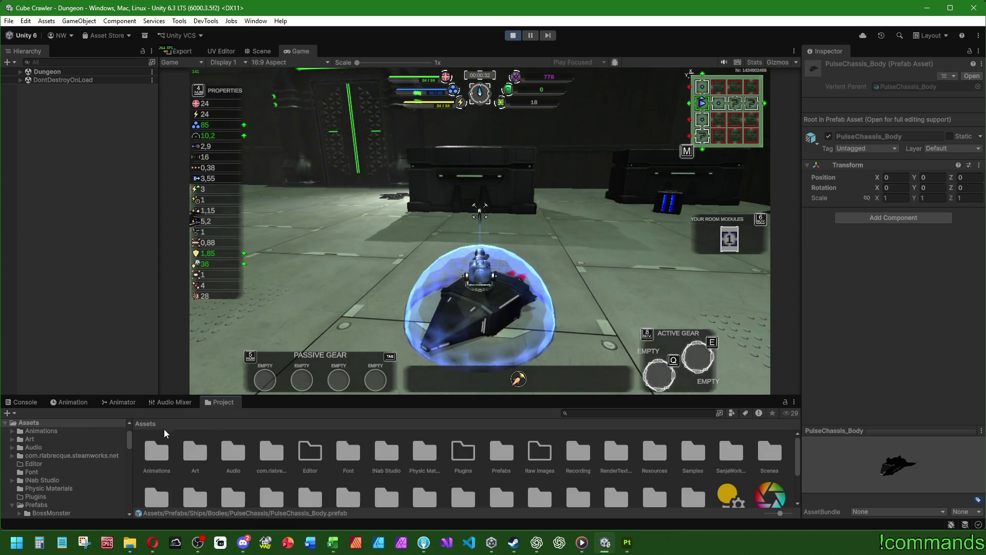
double_click(208, 450)
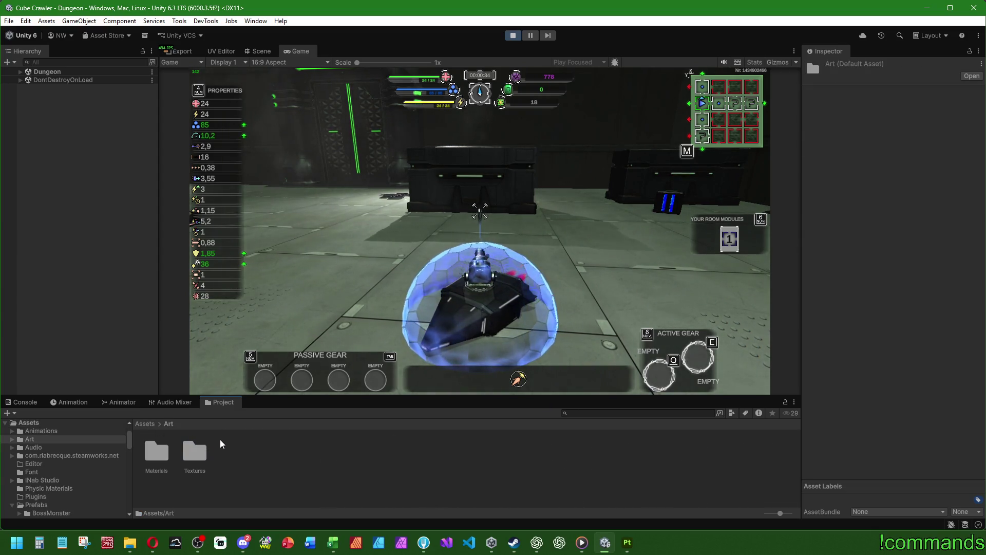
left_click(156, 455)
double_click(157, 455)
scroll(286, 455, "down", 5)
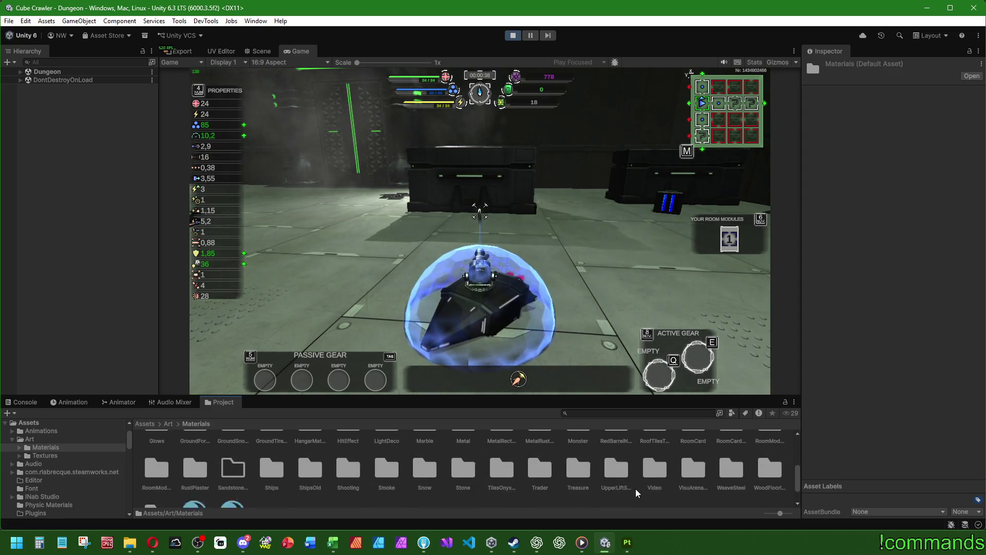
double_click(272, 445)
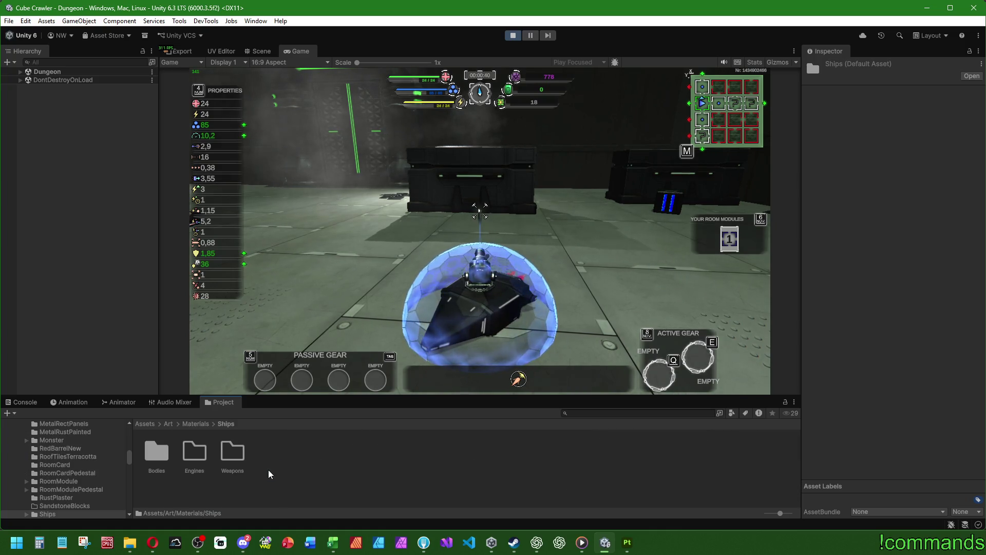
double_click(162, 448)
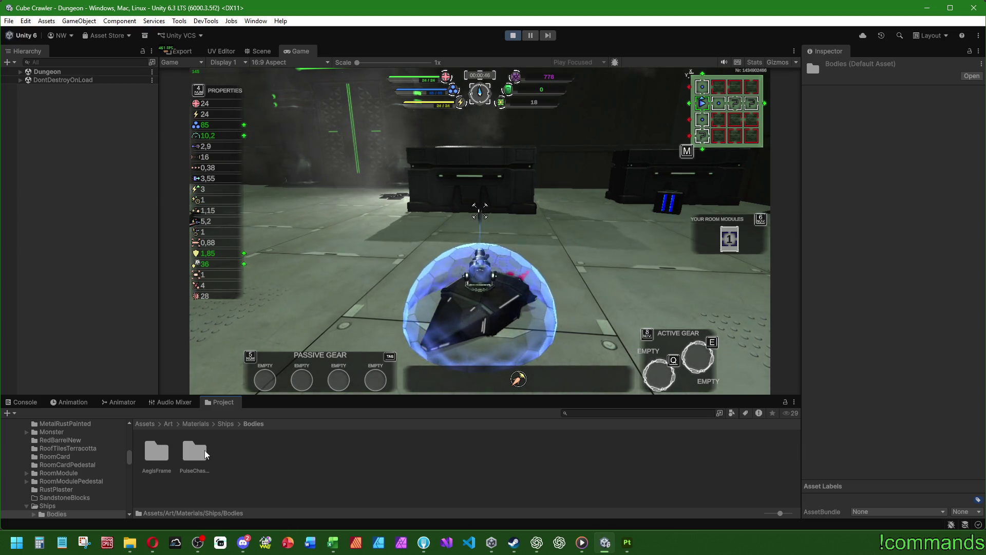
double_click(163, 452)
left_click(167, 453)
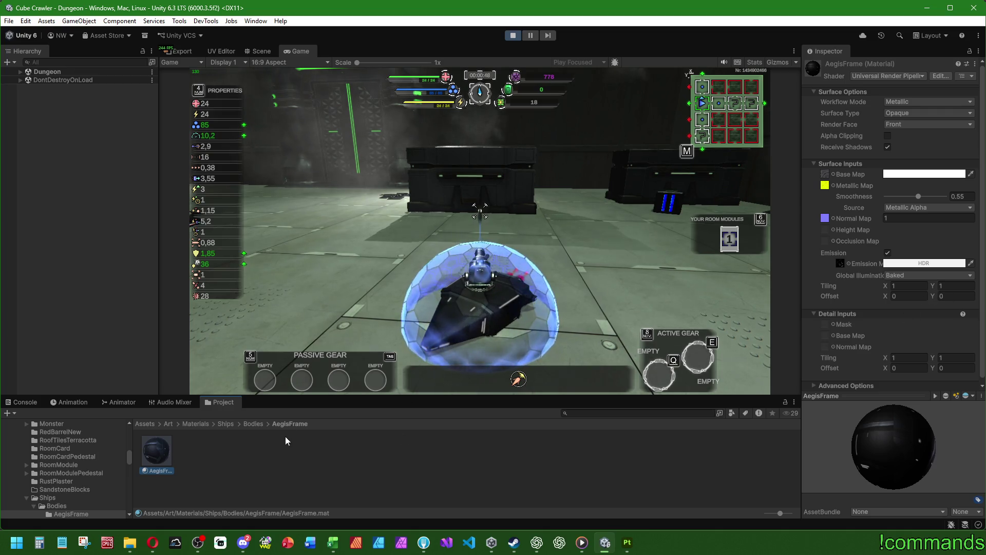
Select the PulseChassis material and look at its emission colour settings.
left_click(251, 425)
double_click(193, 450)
left_click(156, 450)
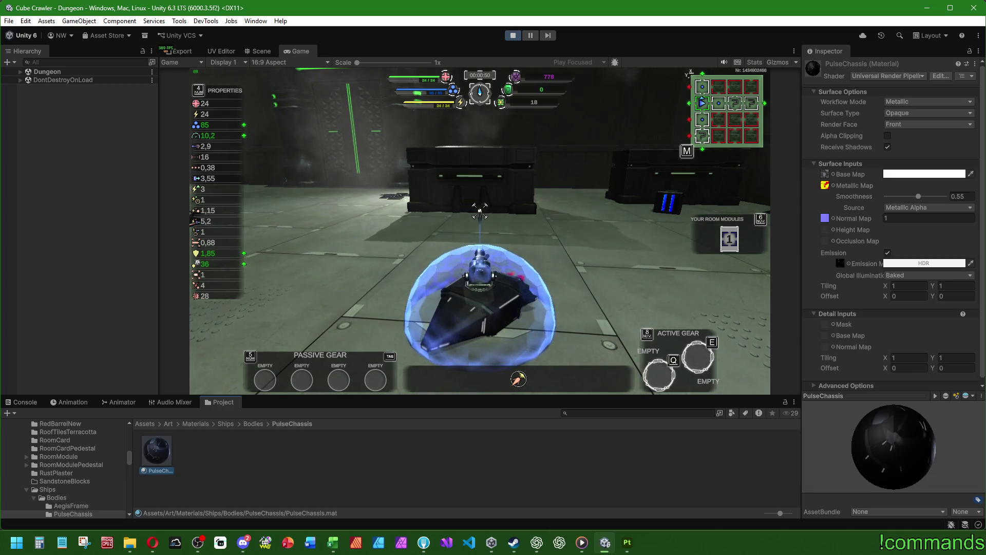
left_click(918, 265)
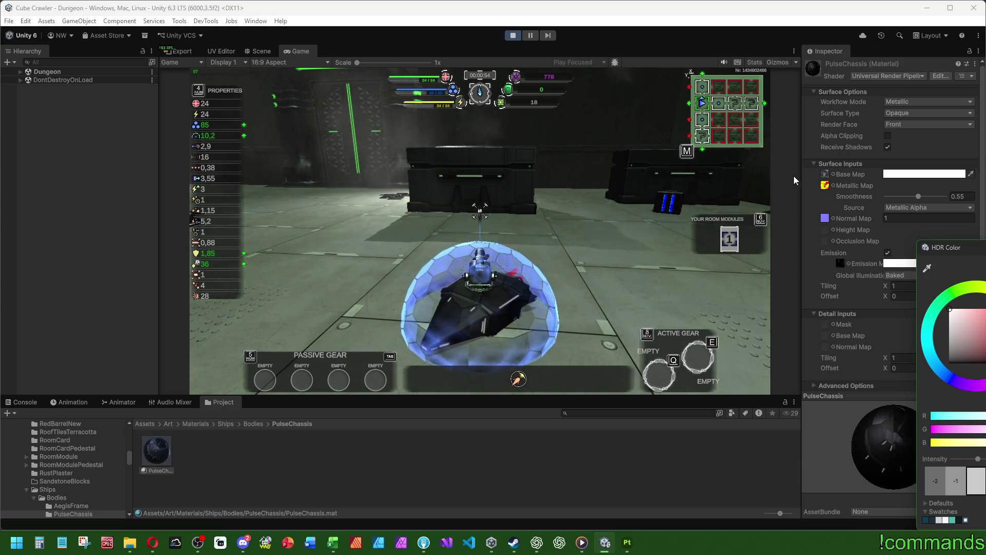
left_click(796, 218)
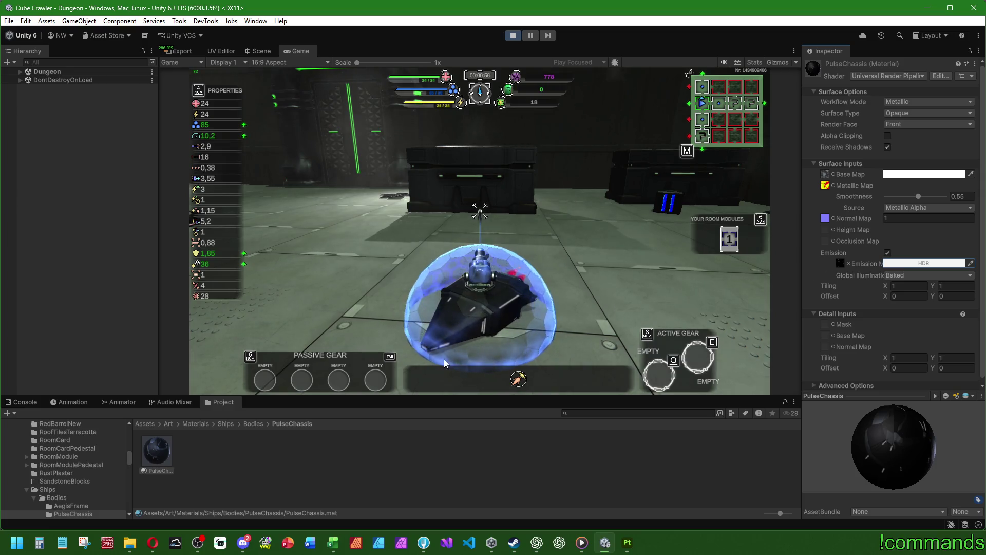
Stop Play mode and raise the PulseChassis emission intensity slightly.
left_click(513, 34)
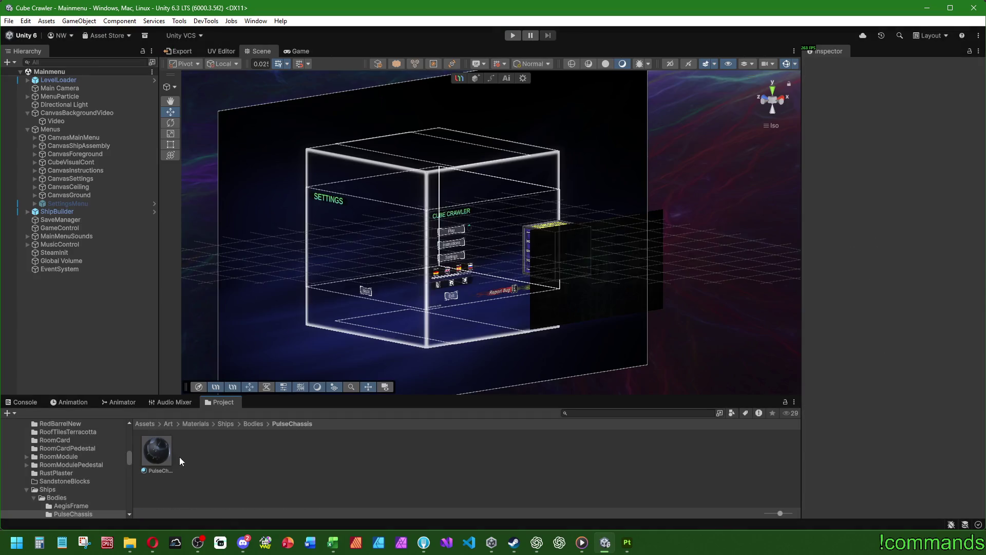
left_click(174, 460)
left_click(904, 264)
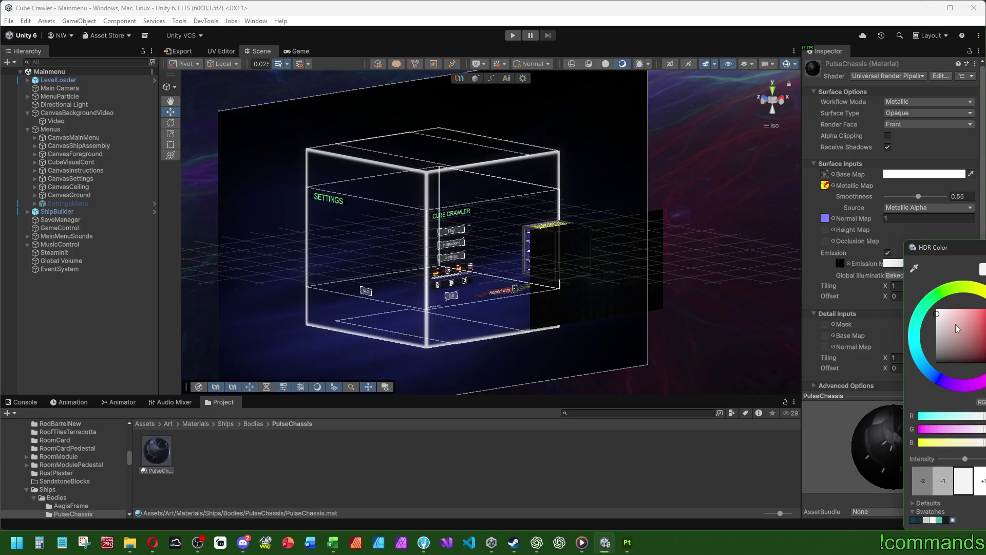
left_click_drag(965, 458, 968, 459)
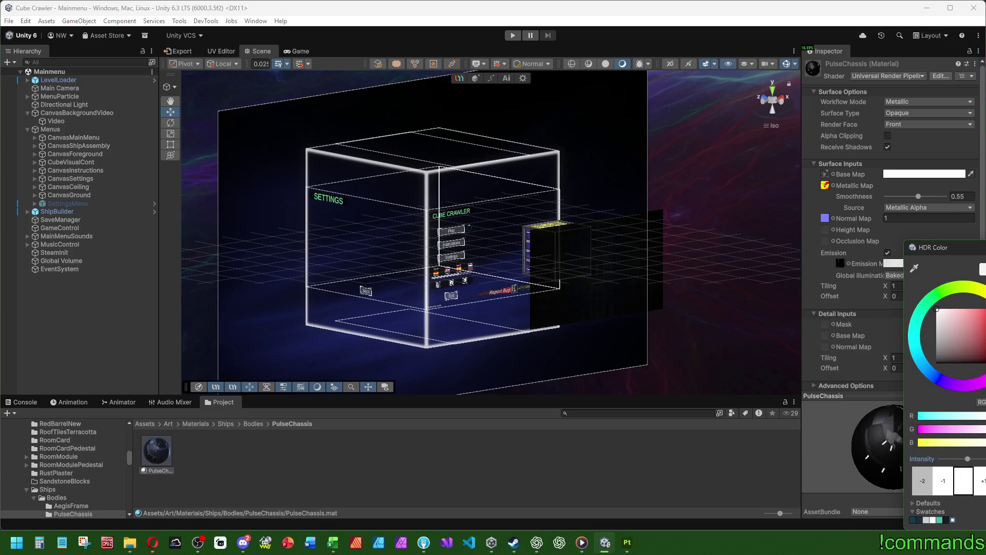
left_click(624, 431)
Recheck the PulseChassis emission colour and its copy options without changing anything.
left_click(253, 423)
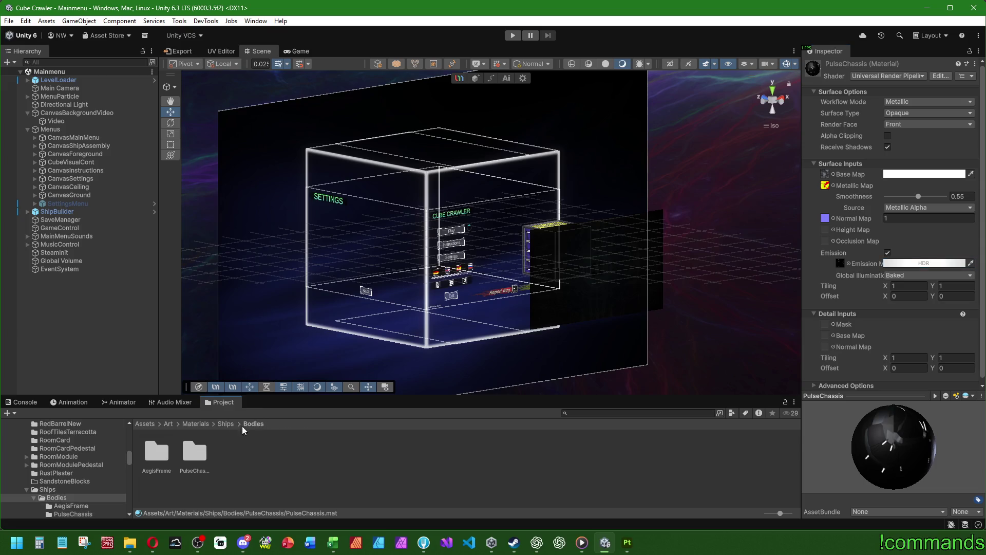
double_click(196, 452)
left_click(167, 450)
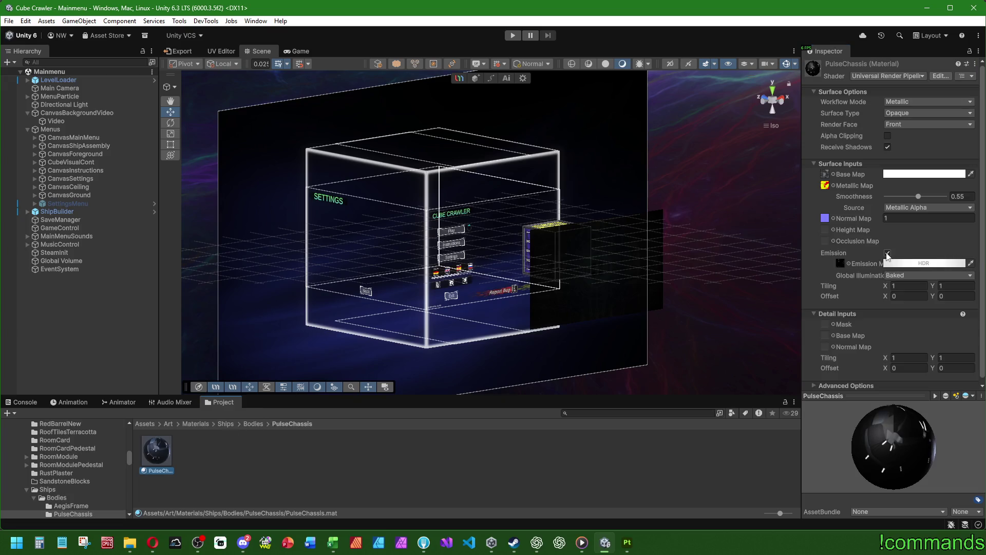
left_click(891, 263)
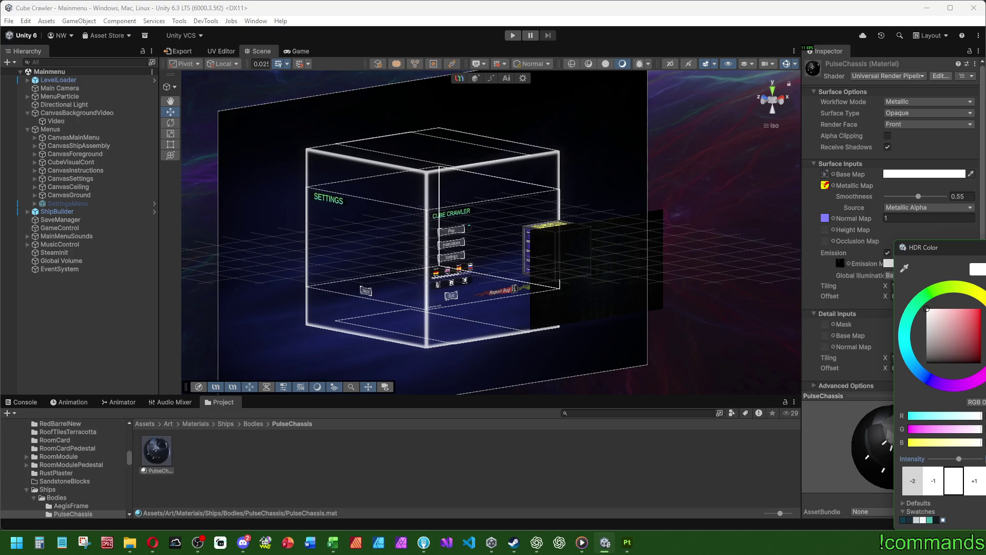
left_click(427, 439)
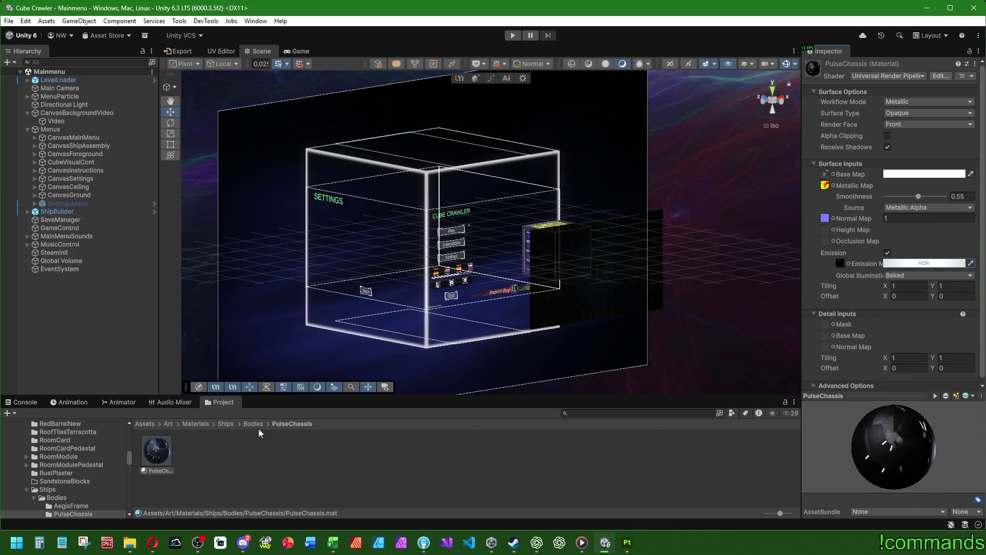
right_click(940, 264)
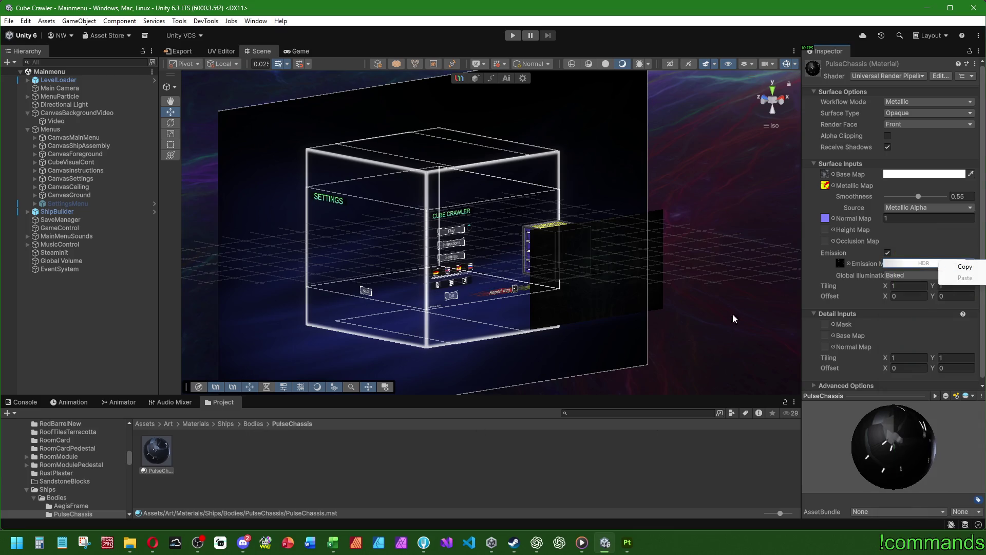
left_click(248, 455)
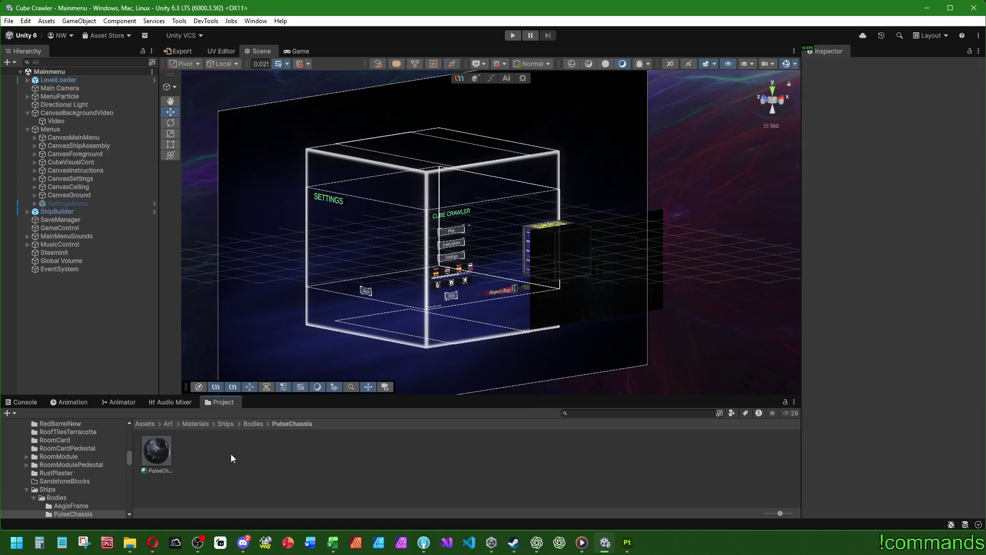
Inspect the AegisFrame material, then clear the selection.
left_click(253, 424)
double_click(157, 450)
left_click(157, 450)
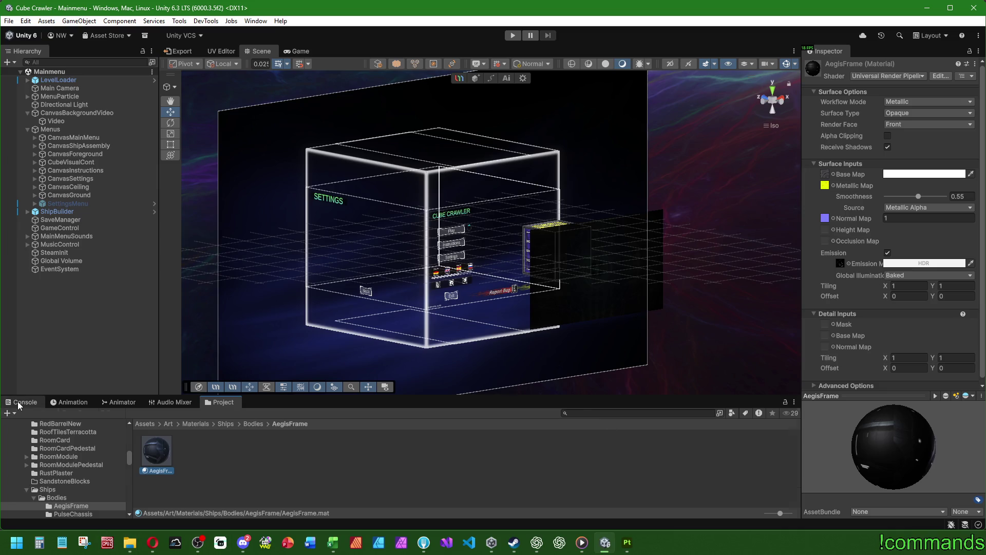
left_click(208, 487)
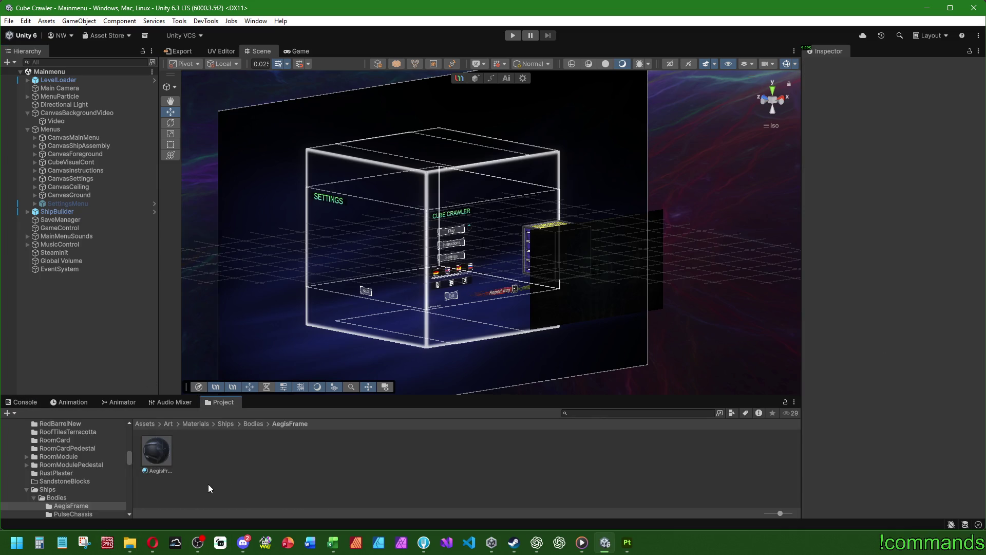
key("alt+space")
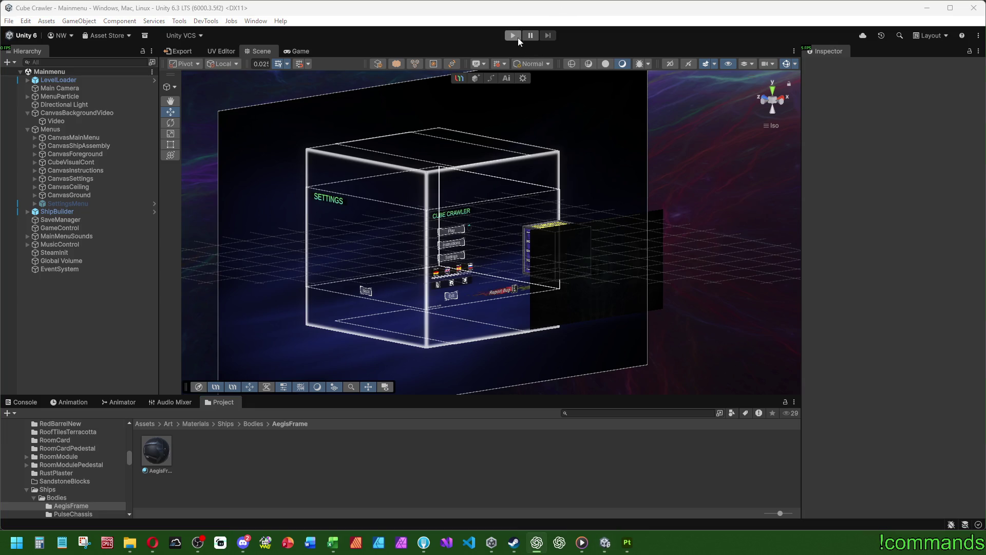
Play the game maximized into Ship Assembly, select Preset 1, then restore the editor layout.
left_click(513, 37)
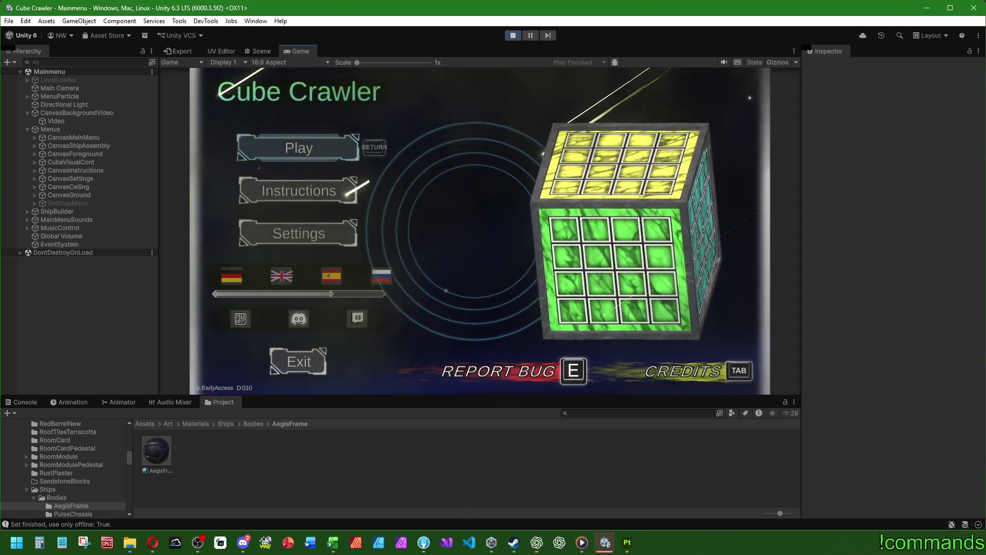
key("super")
double_click(303, 54)
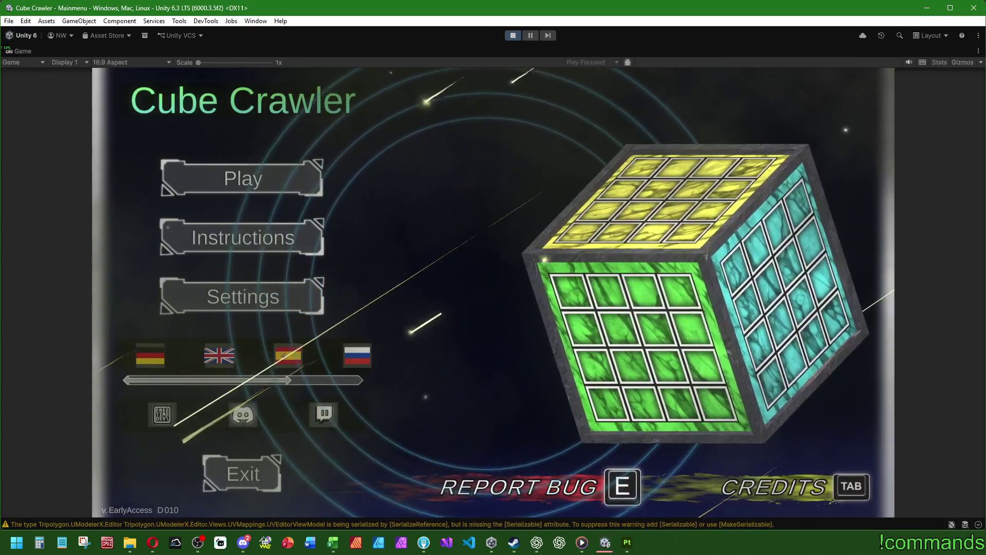
key("Return")
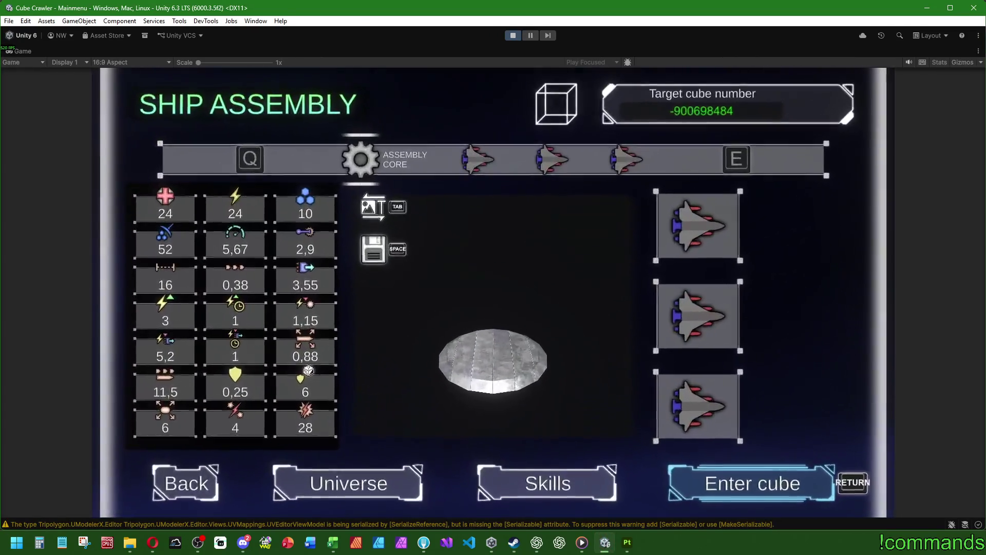
key("e")
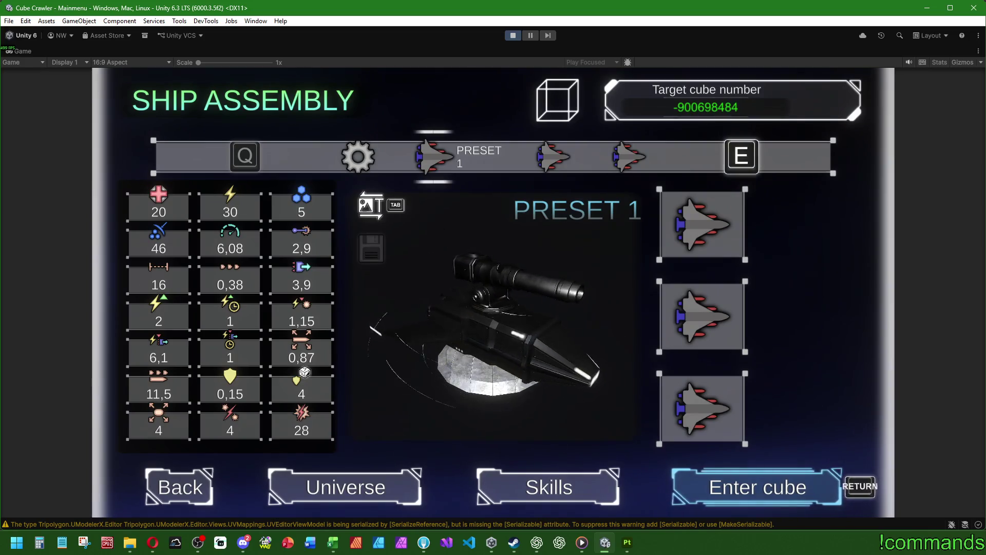
key("super")
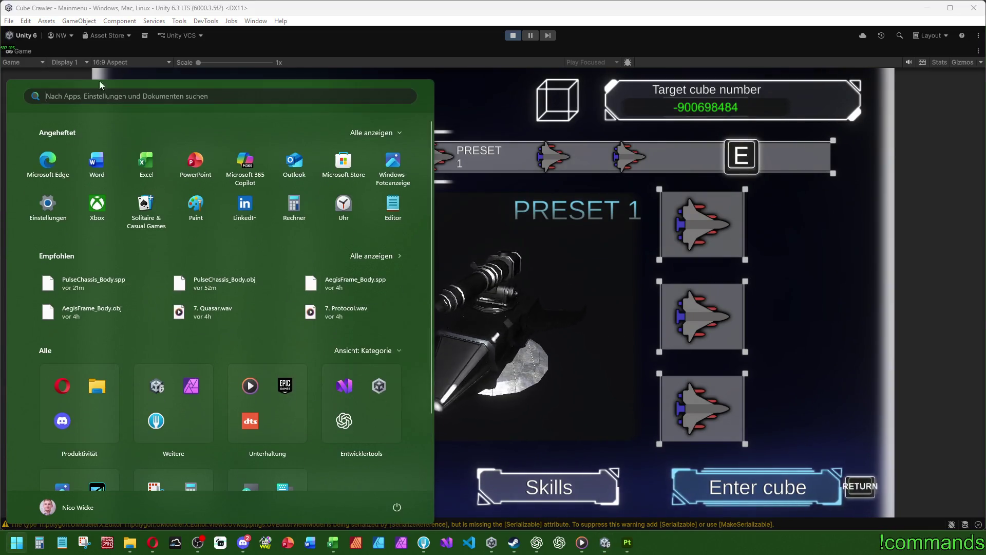
double_click(32, 52)
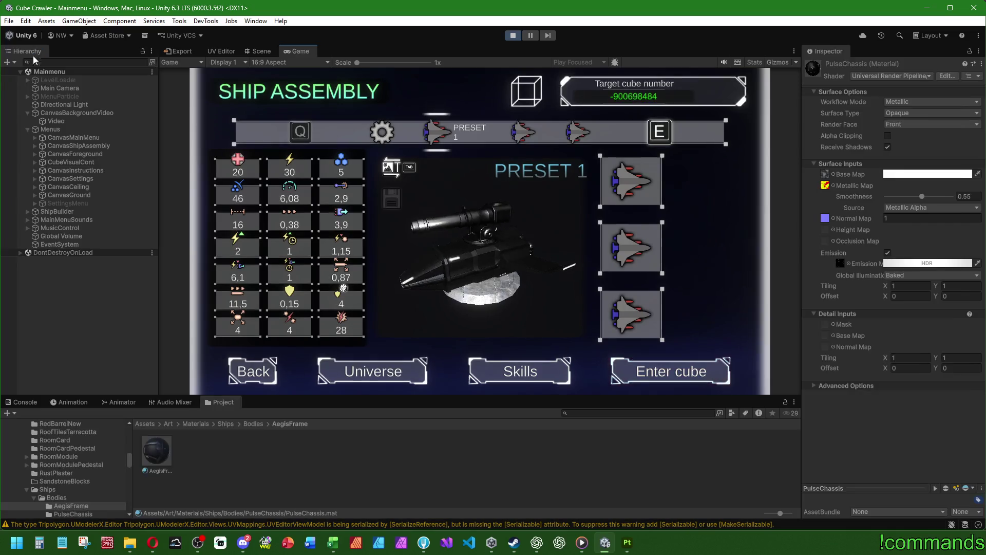
Set the scene's directional light intensity to 2.
left_click(58, 102)
left_click(906, 207)
type("2")
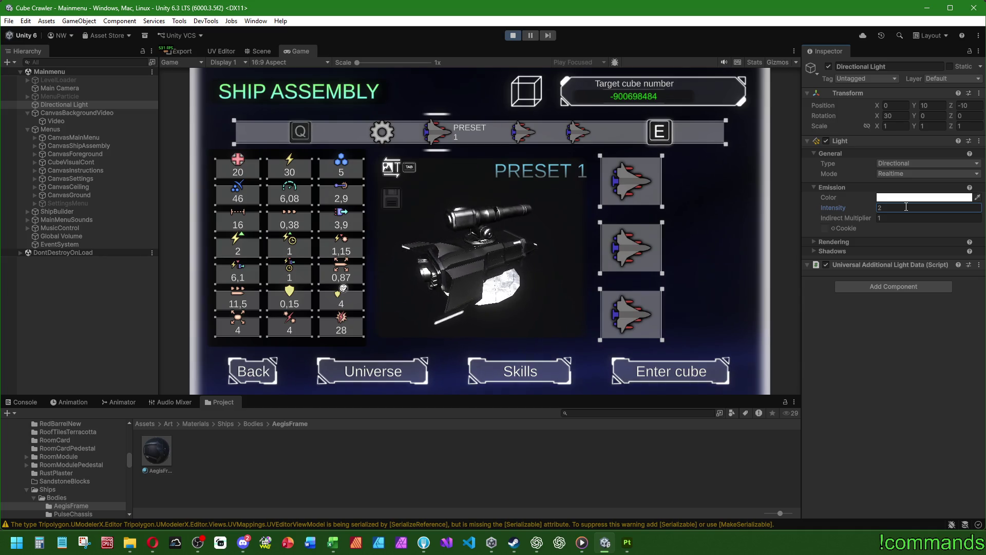
Maximize the Game view and start a Win+Shift+S screen snip.
double_click(303, 51)
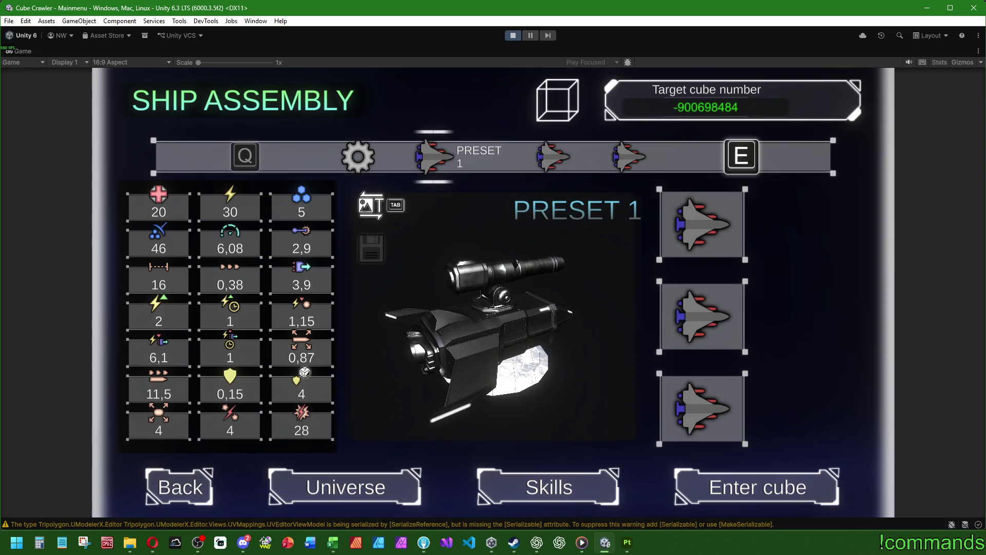
key("super")
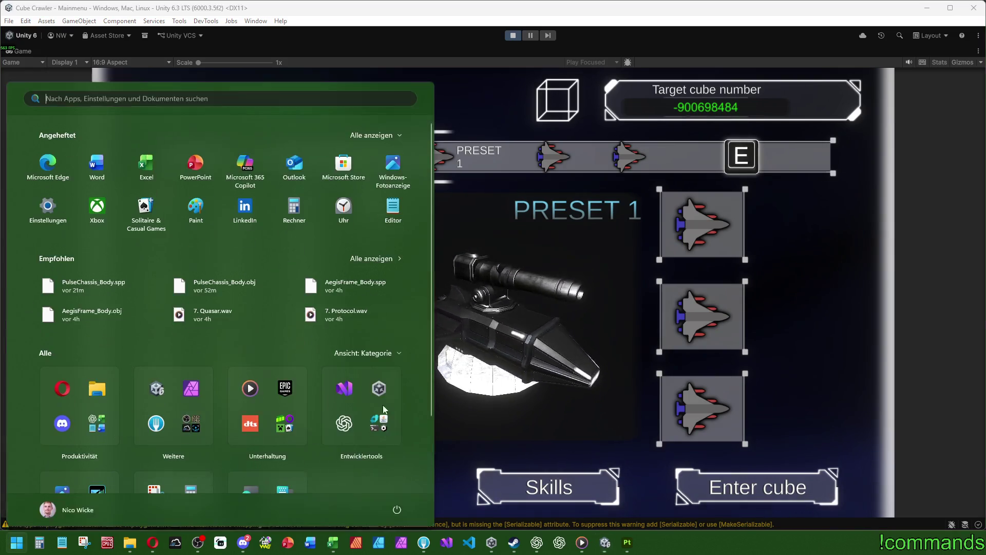
key("super")
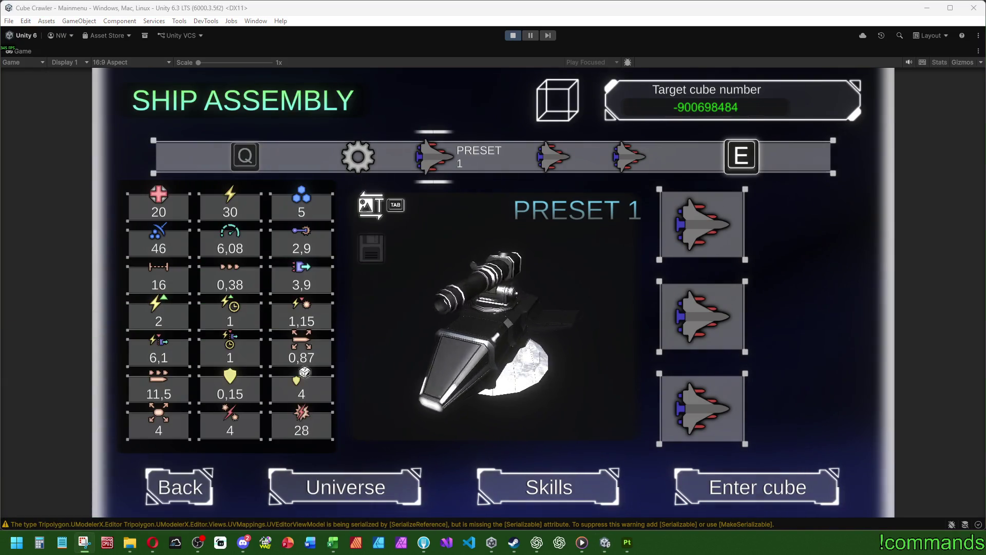
key("super+shift+s")
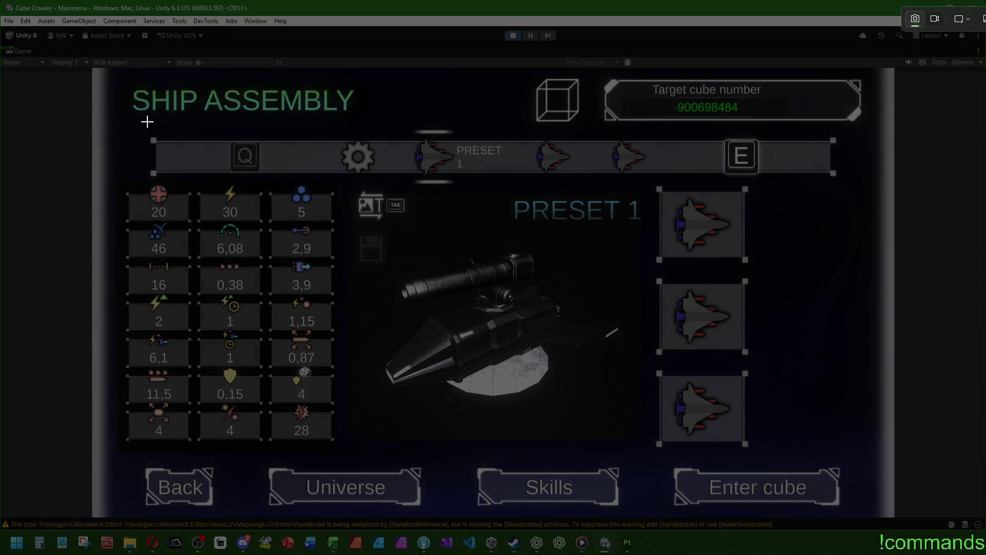
Snip the Game view region, then return to Unity and un-maximize the Game view.
mouse_move(93, 69)
left_mouse_down()
mouse_move(761, 417)
mouse_move(892, 520)
left_mouse_up()
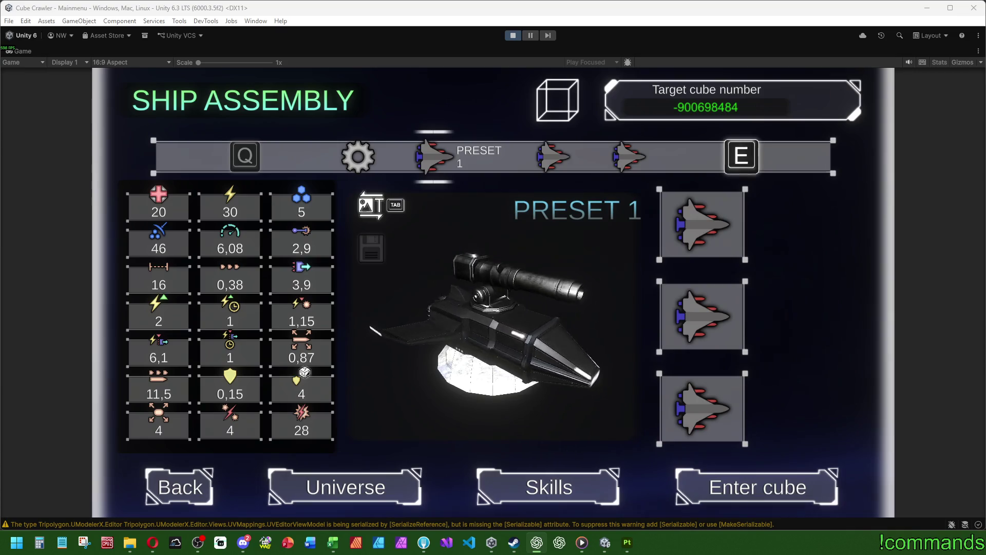
left_click(28, 52)
double_click(29, 52)
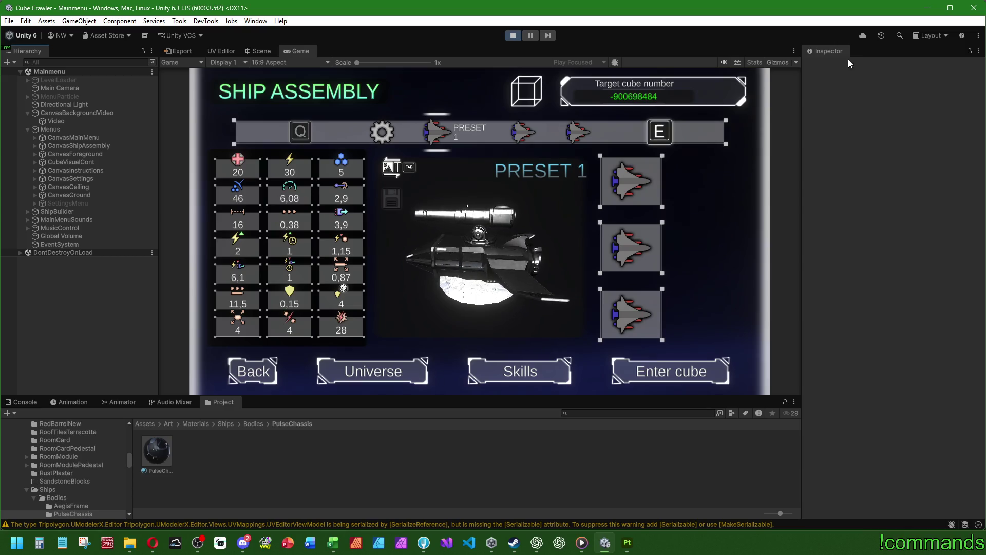
Open Window > Rendering > Lighting and dock it beside the Inspector.
left_click(259, 22)
mouse_move(284, 48)
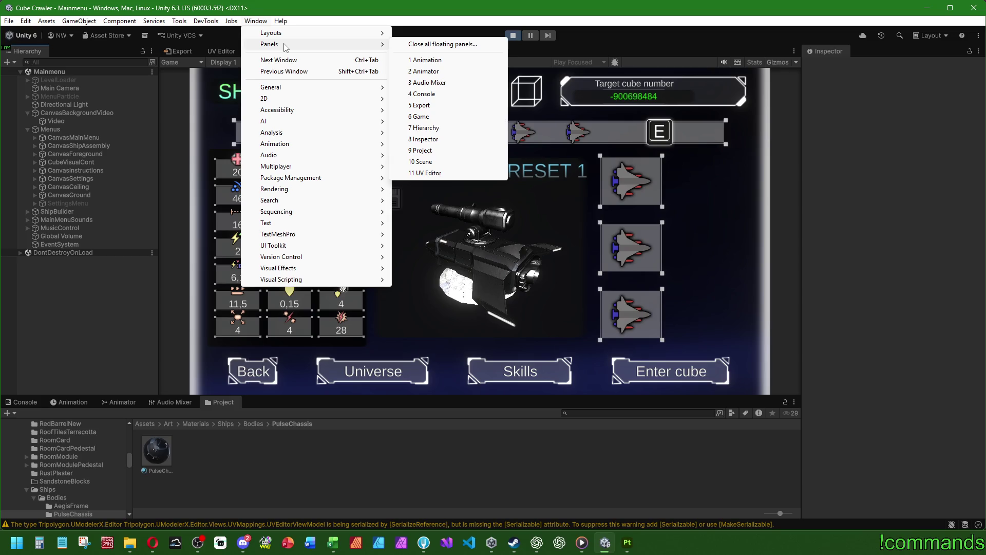
mouse_move(301, 267)
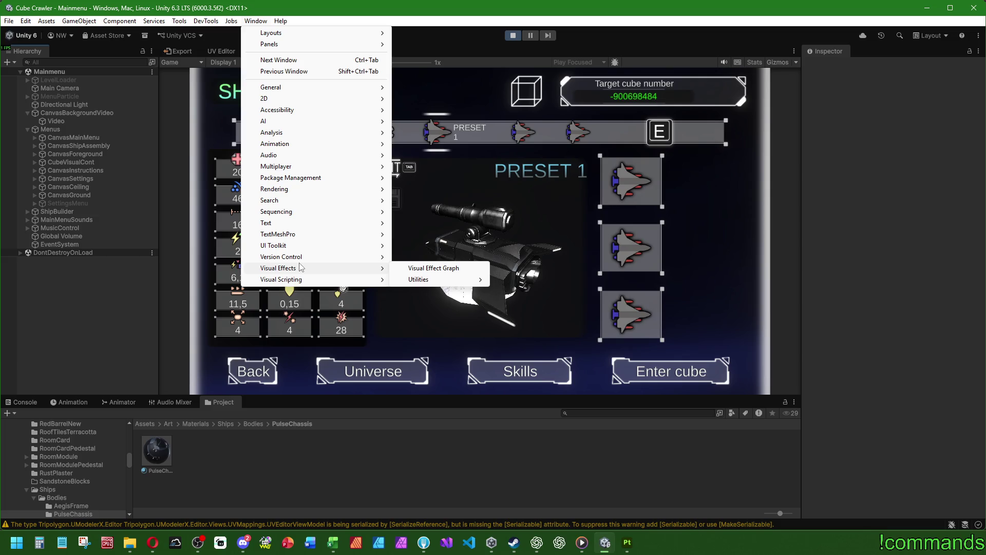
mouse_move(308, 196)
left_click(433, 190)
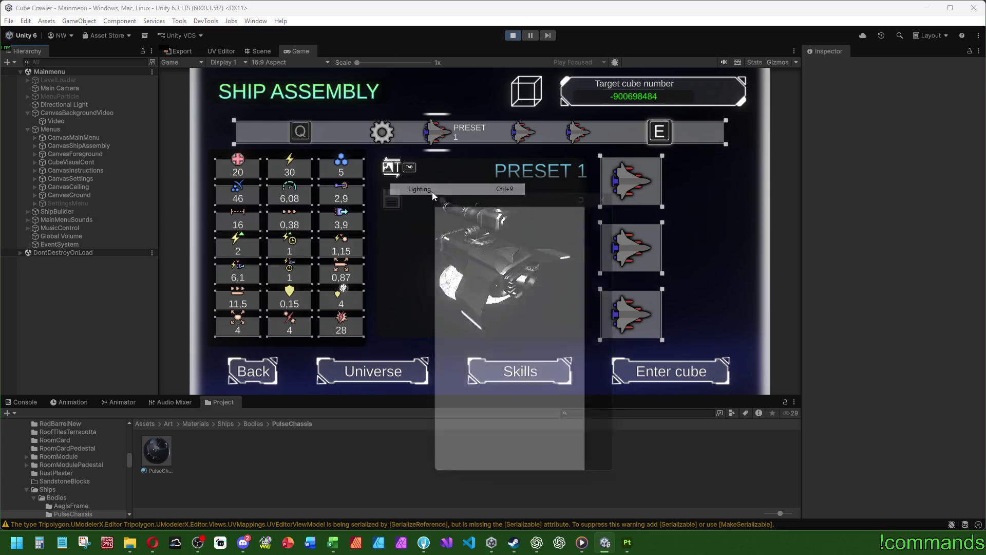
left_click_drag(442, 200, 877, 51)
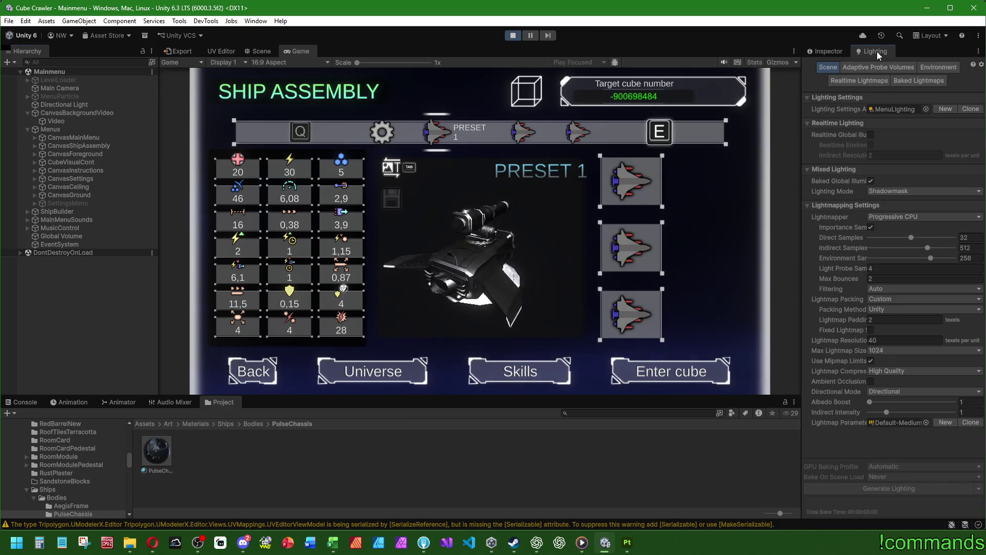
Ping the MenuLighting settings asset and widen the Lighting panel.
left_click(879, 110)
left_click(194, 483)
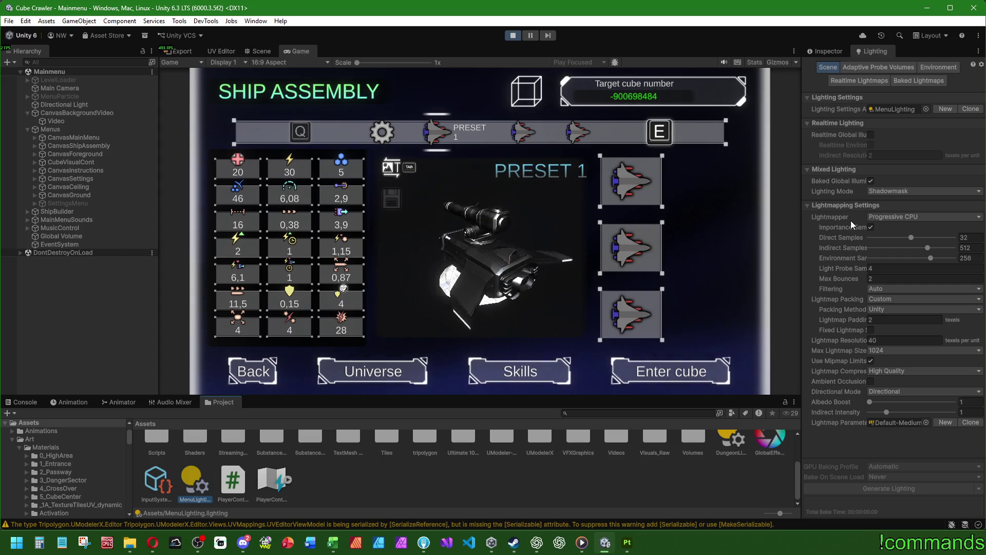
mouse_move(803, 266)
left_mouse_down()
mouse_move(700, 266)
mouse_move(732, 268)
left_mouse_up()
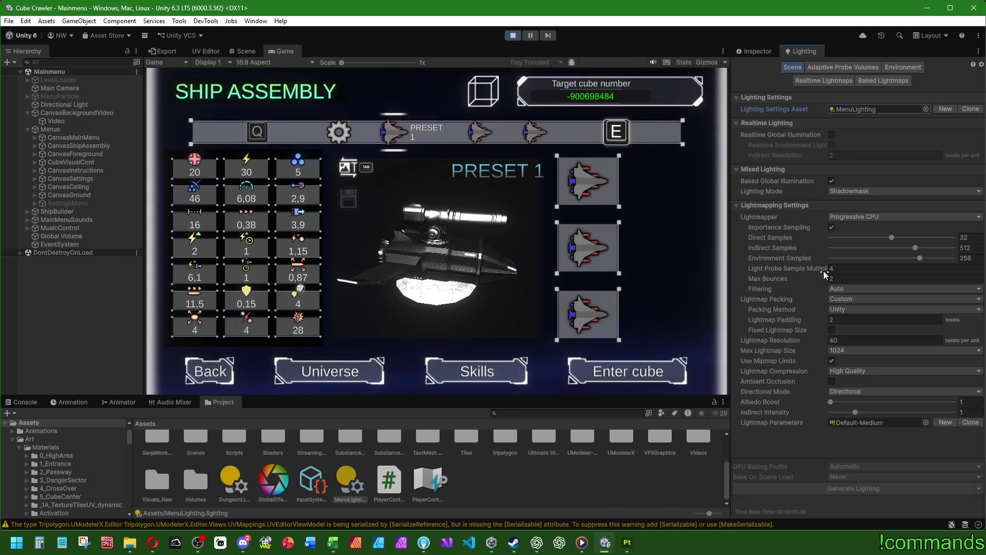
left_click(797, 268)
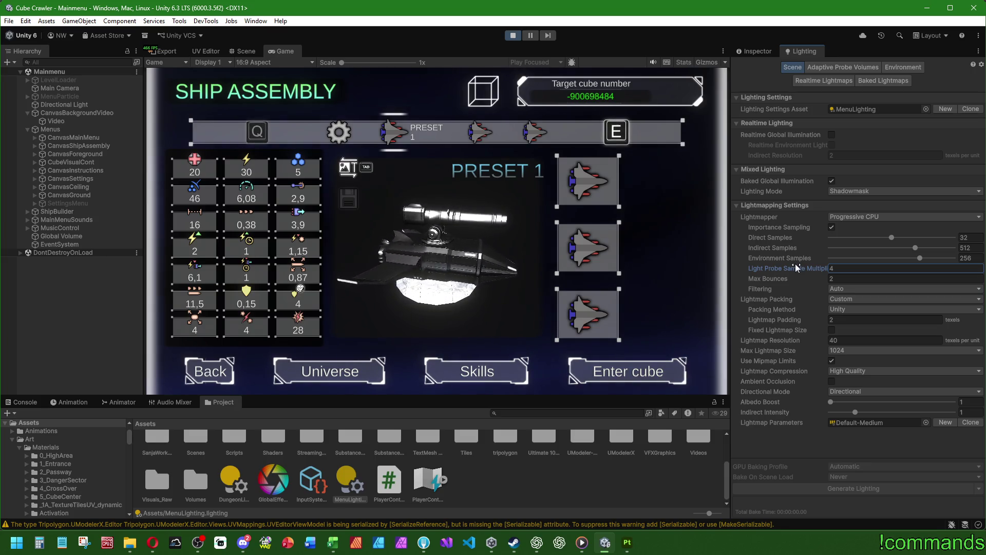
Review Max Bounces and Directional Mode, toggling ambient occlusion on and back off.
left_click(844, 279)
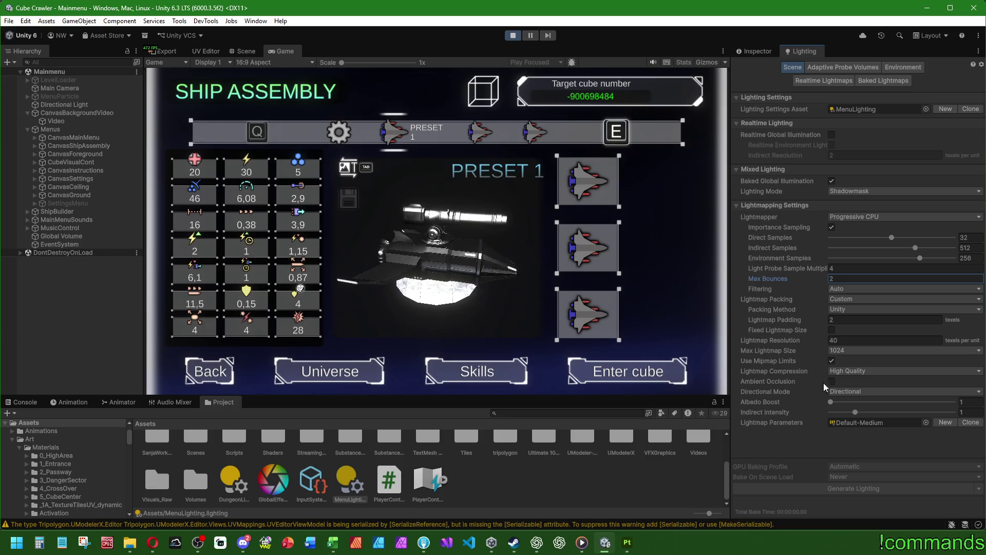
left_click(845, 390)
left_click(803, 393)
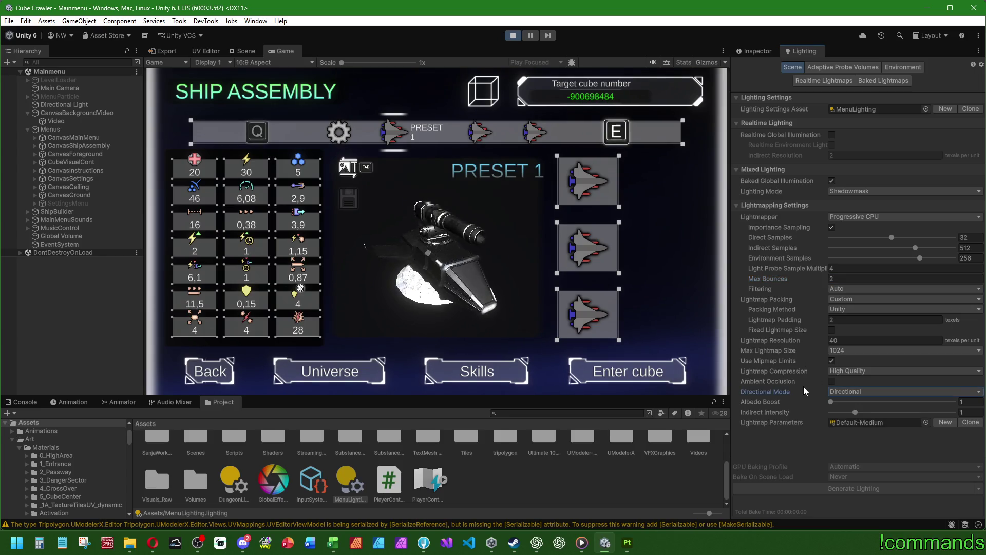
left_click(831, 381)
left_click(832, 381)
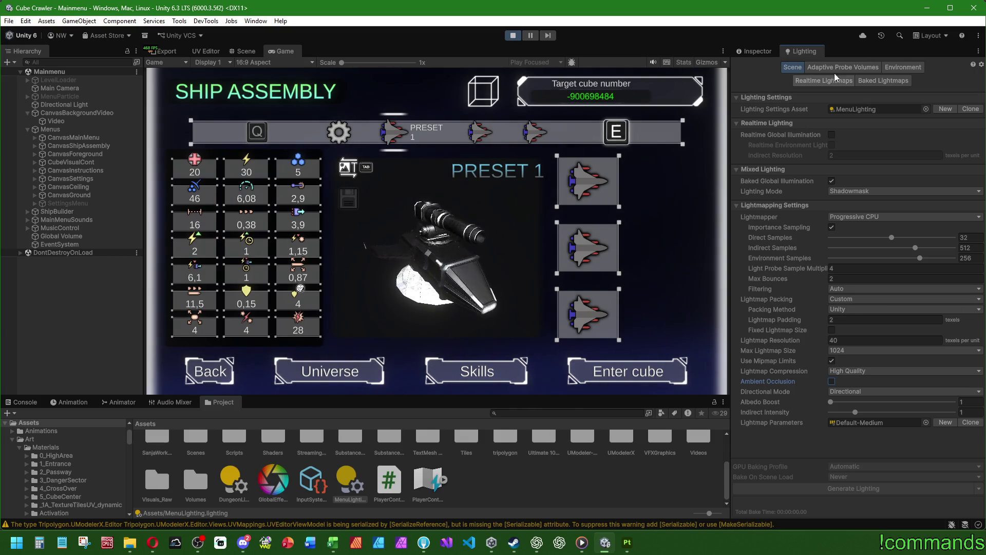
Browse the Adaptive Probe Volumes, Environment and Baked Lightmaps pages, then return to Scene.
left_click(850, 67)
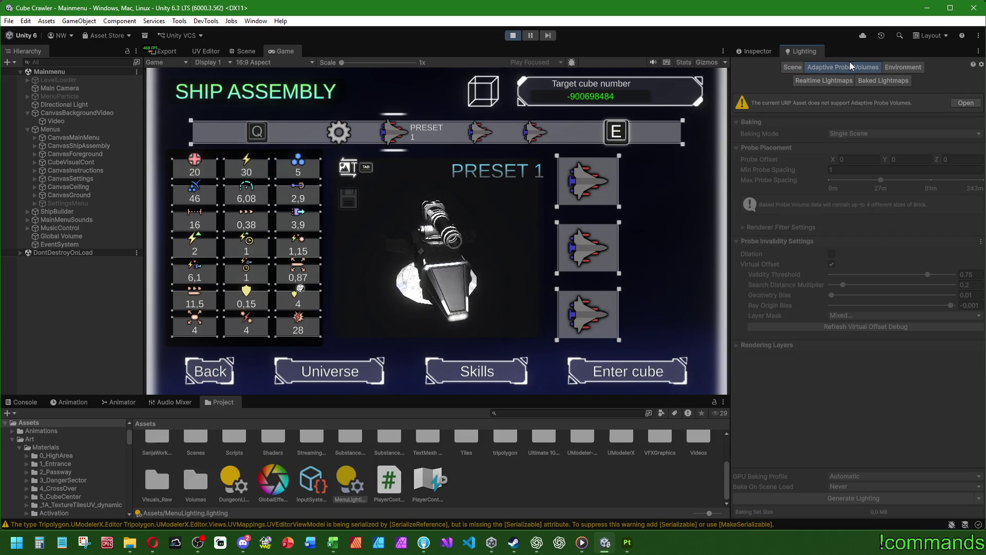
left_click(896, 67)
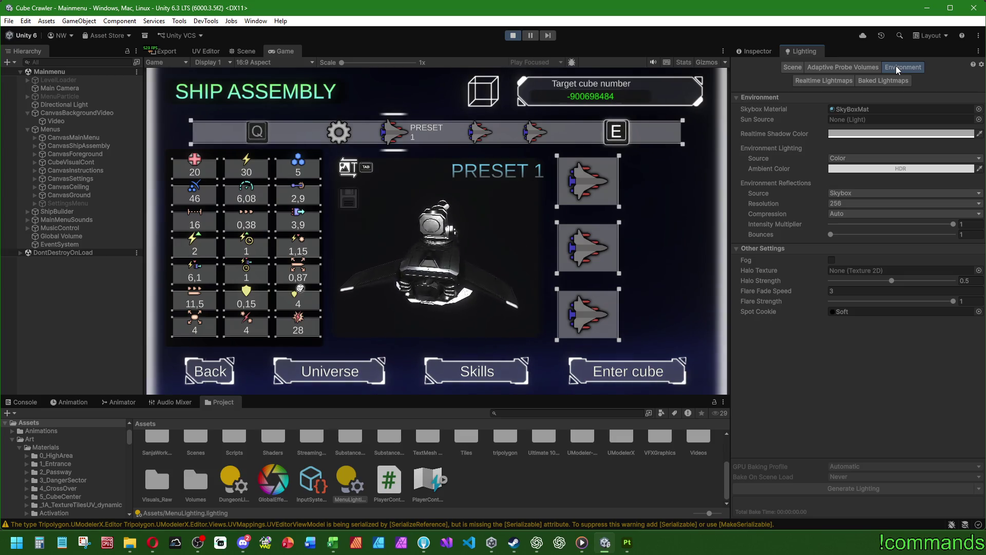
left_click(837, 83)
left_click(866, 78)
left_click(793, 67)
Open MenuLighting in its own Inspector and review Max Bounces, probe multiplier and lightmap parameters.
left_click(849, 107)
left_click(360, 486)
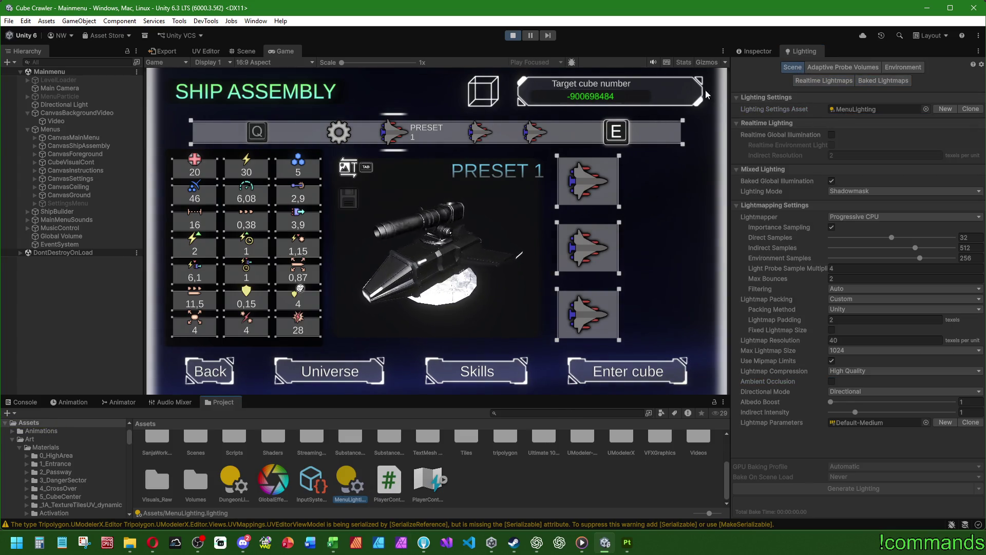
left_click(754, 52)
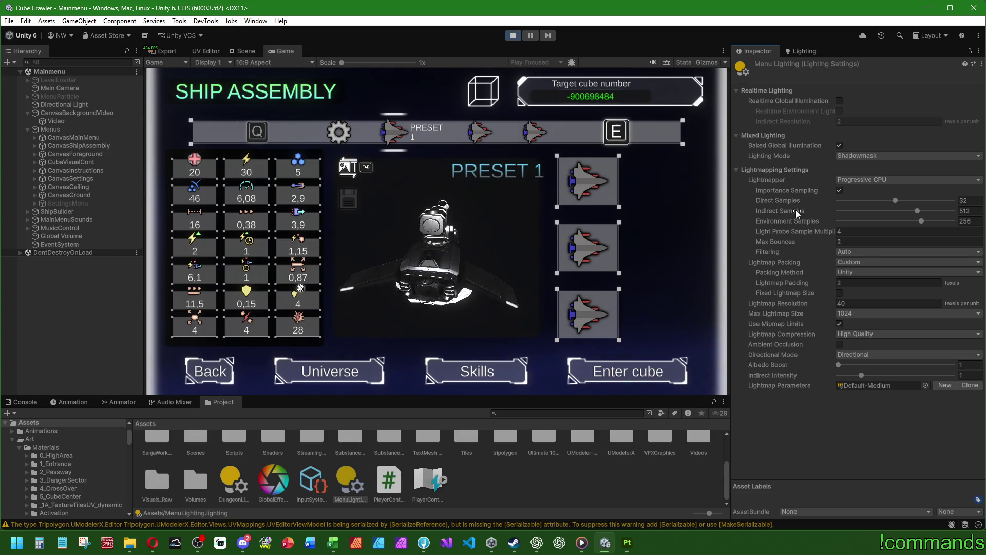
left_click(850, 240)
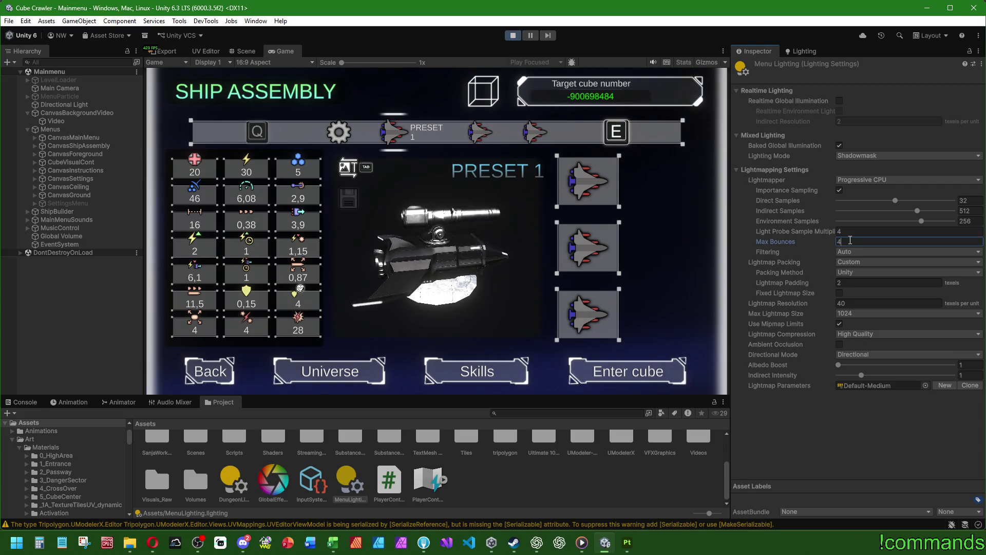
left_click(850, 231)
type("8")
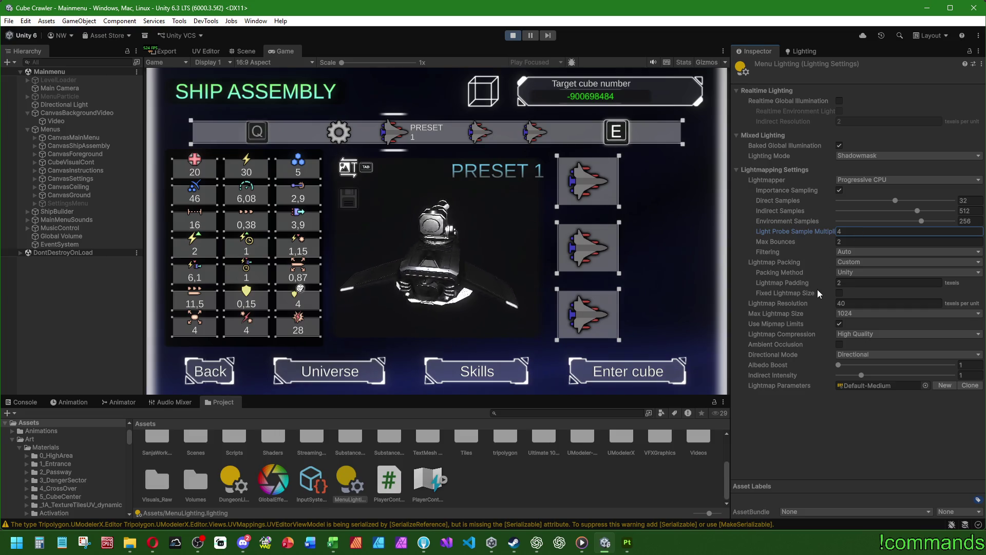
left_click(860, 384)
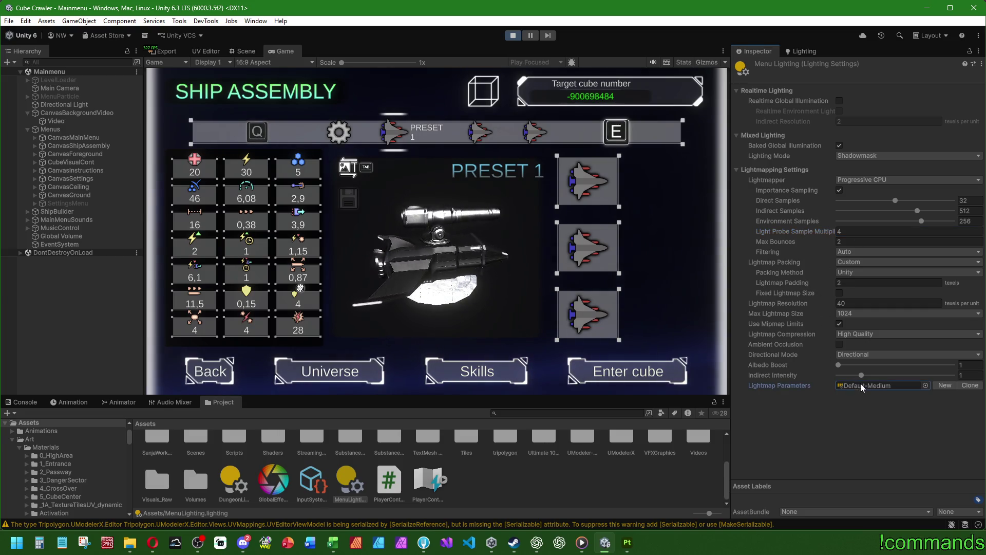
mouse_move(728, 216)
left_mouse_down()
mouse_move(806, 227)
mouse_move(793, 225)
left_mouse_up()
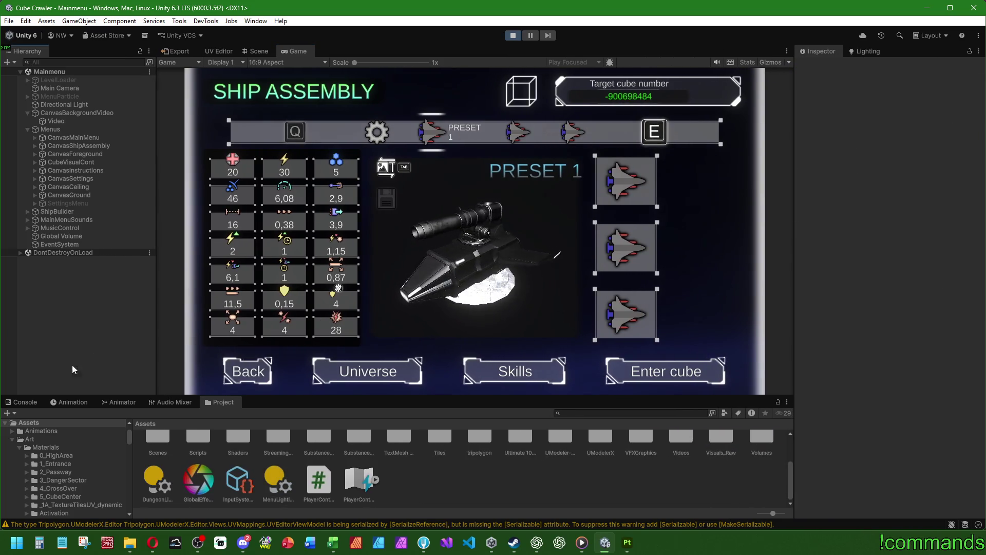
left_click(26, 404)
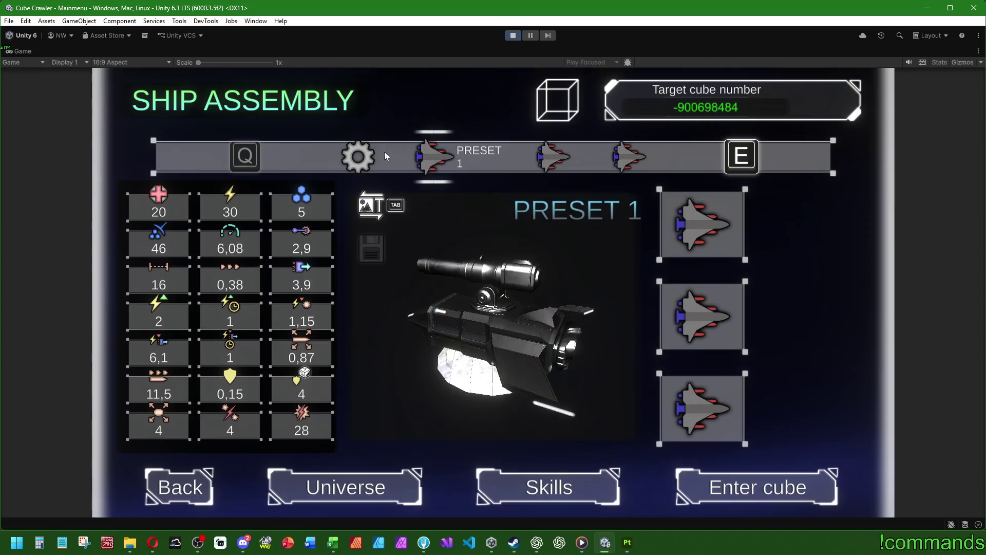
double_click(303, 52)
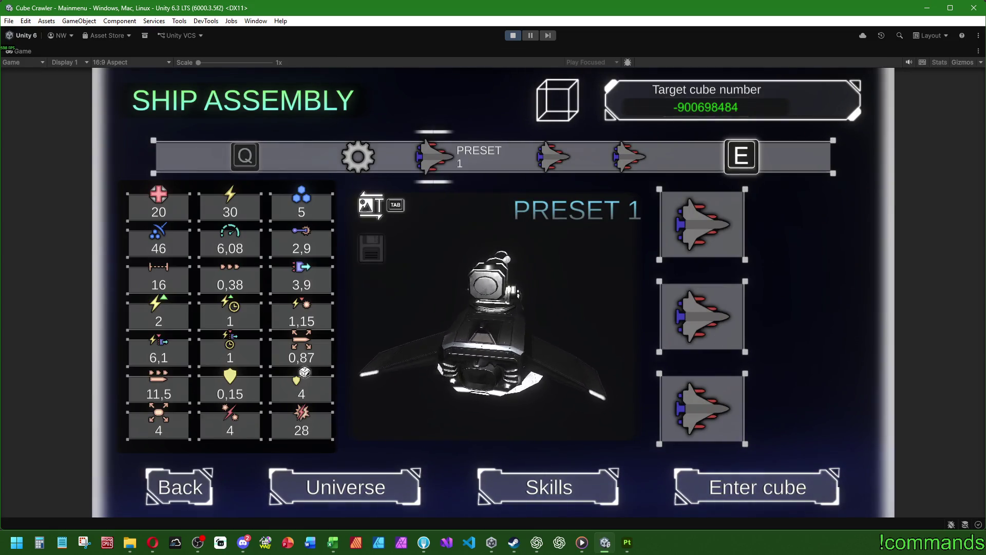
key("super")
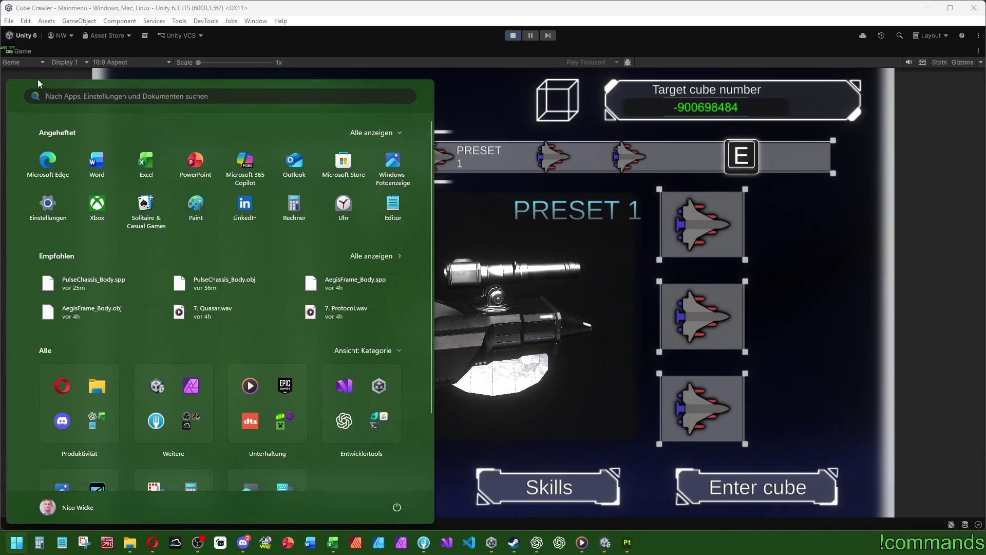
double_click(32, 55)
left_click(56, 121)
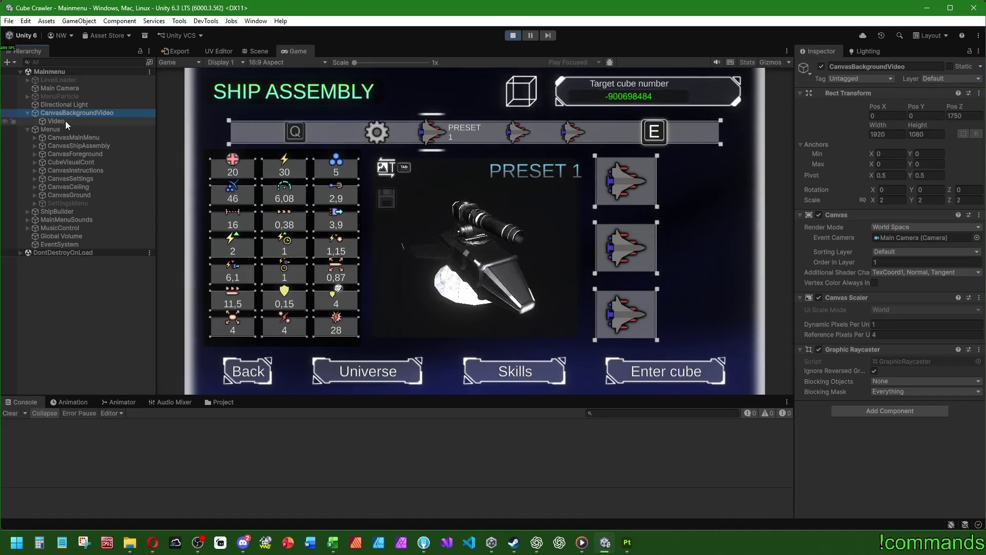
left_click(819, 242)
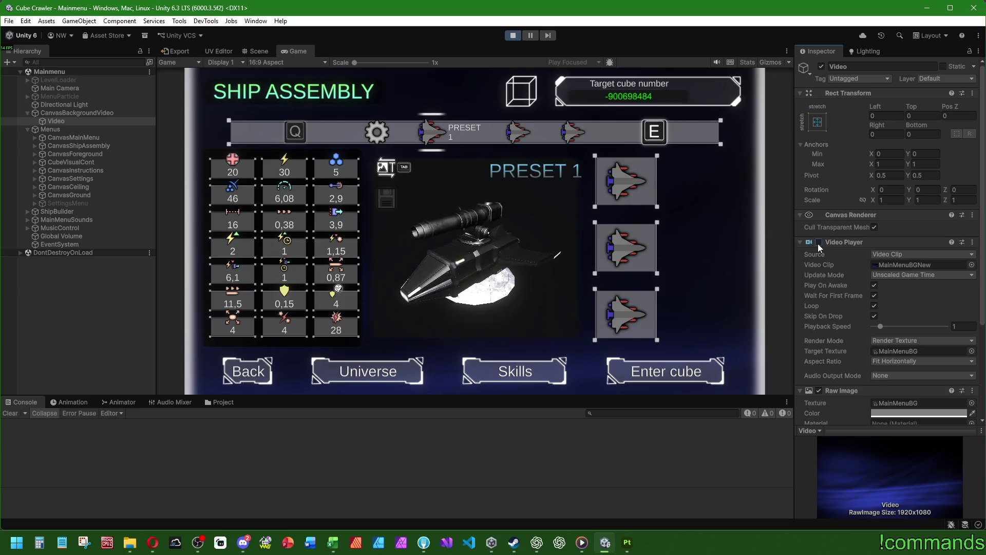
left_click(821, 66)
left_click(822, 67)
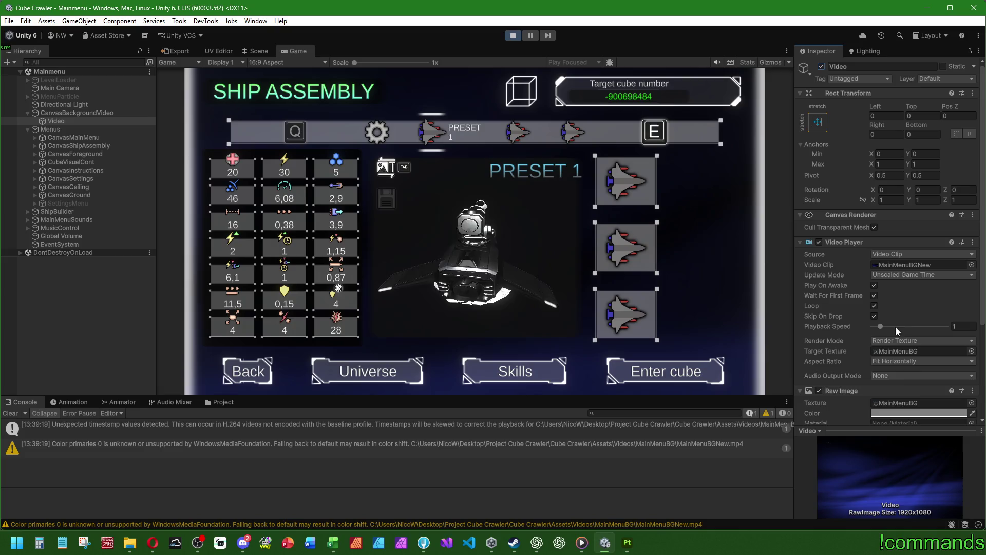
left_click(908, 413)
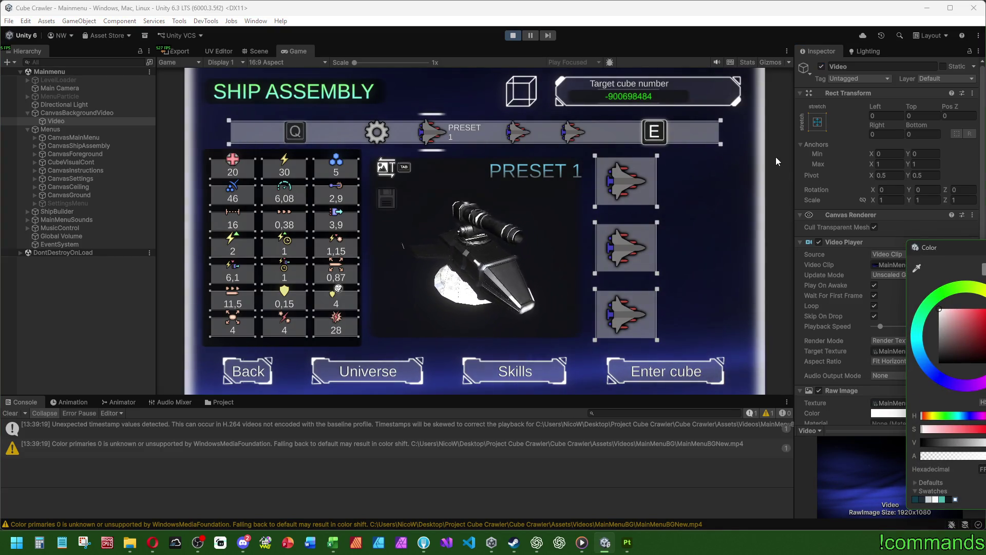
left_click(784, 215)
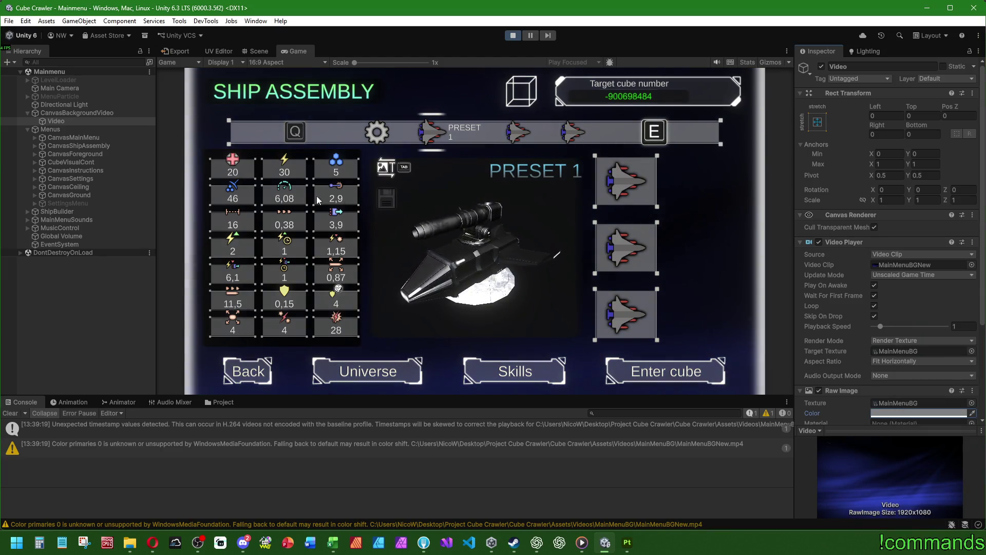
left_click(35, 146)
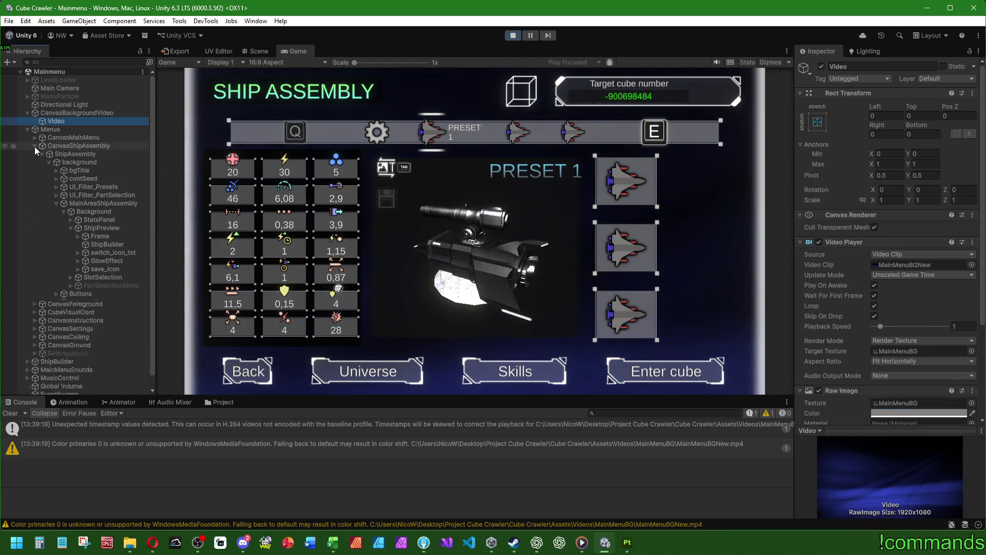
left_click(83, 156)
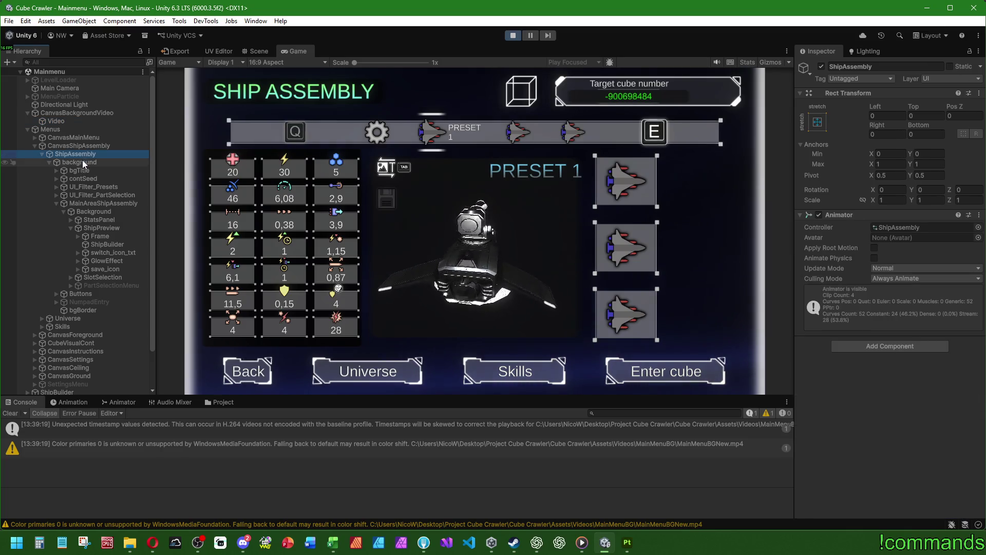
left_click(85, 162)
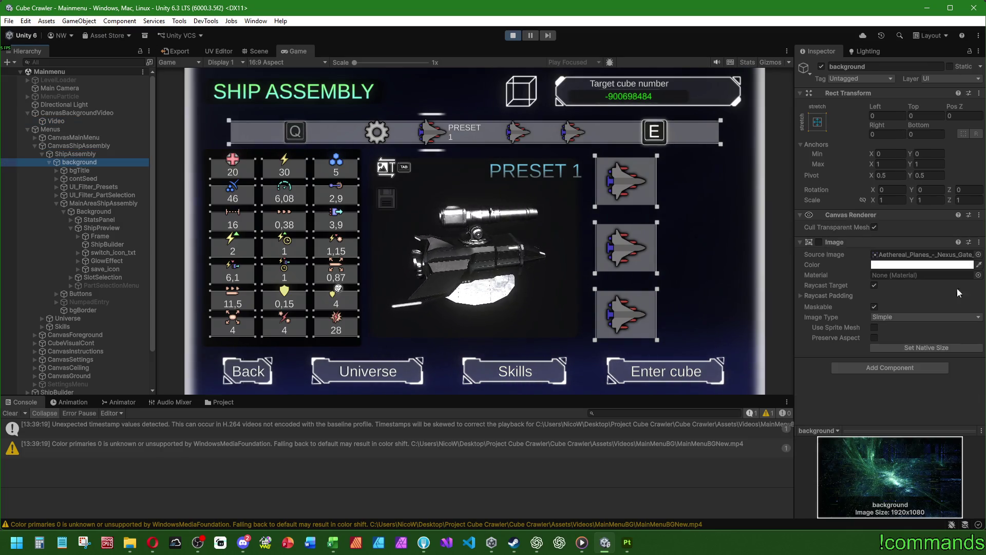
left_click(820, 242)
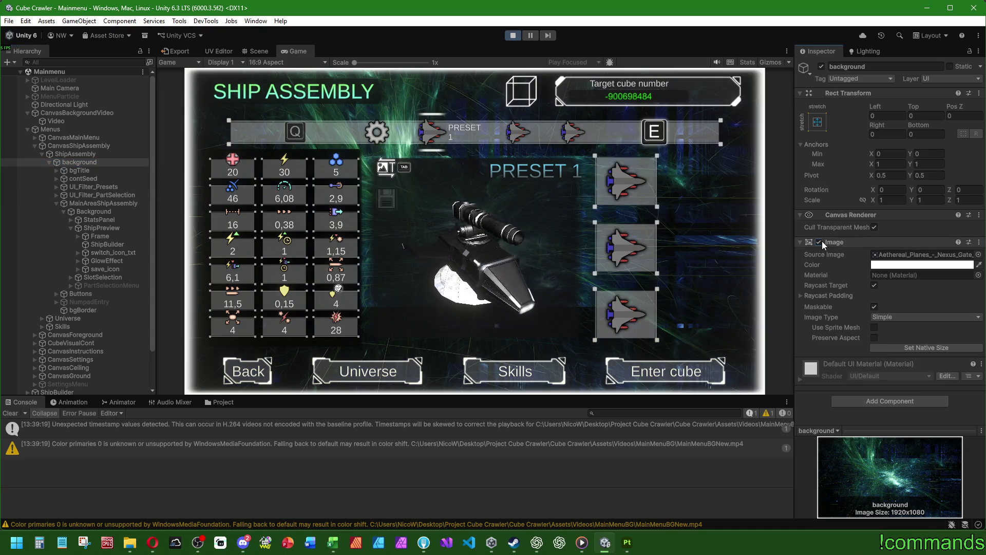
left_click(820, 242)
left_click(821, 241)
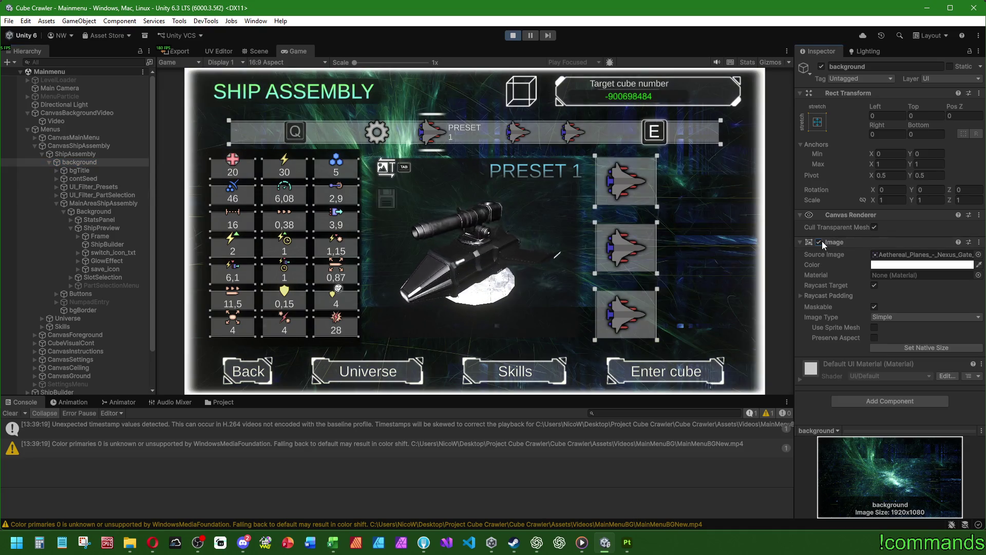
left_click(821, 242)
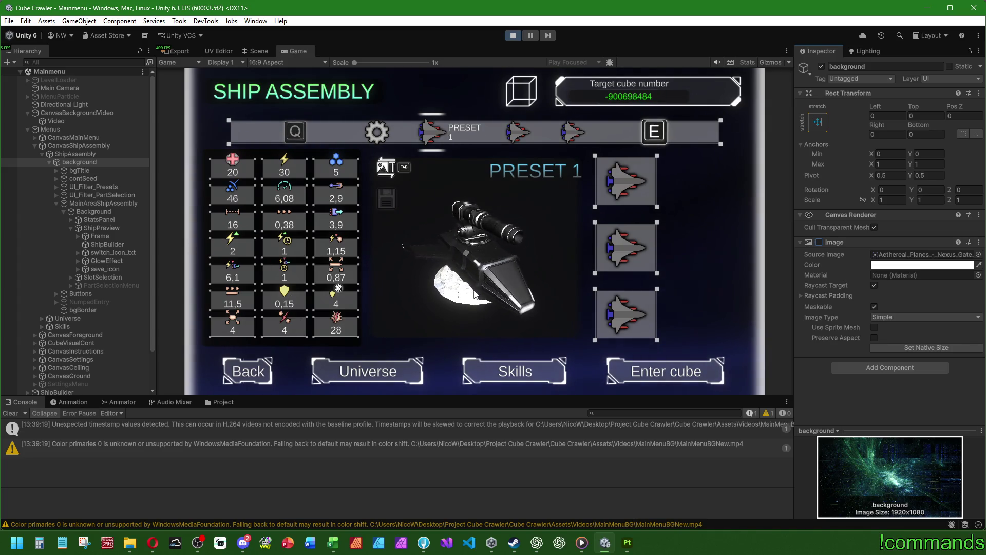
Switch to the Scene view and frame ShipBuilder's Pedestal with the ship on it.
left_click(250, 49)
scroll(71, 329, "down", 2)
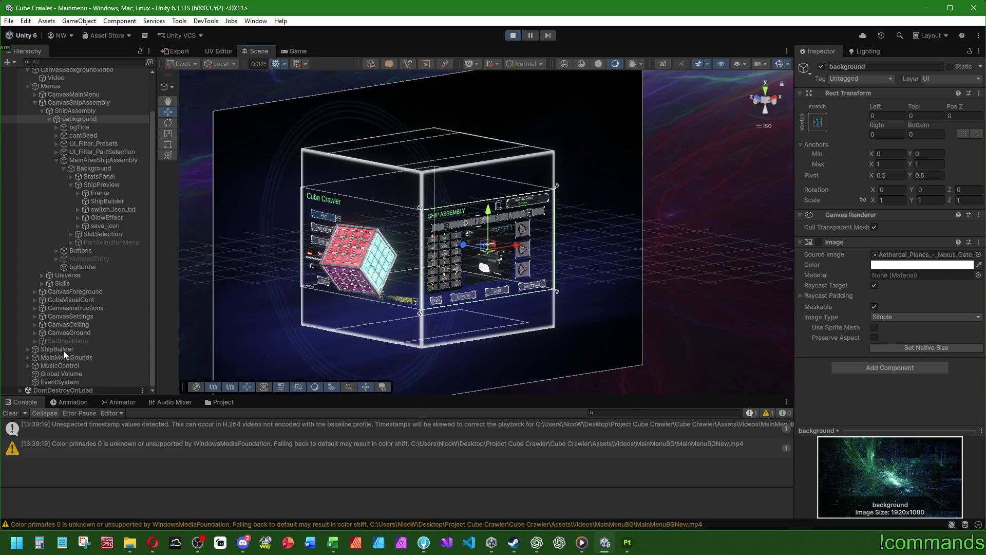
double_click(65, 350)
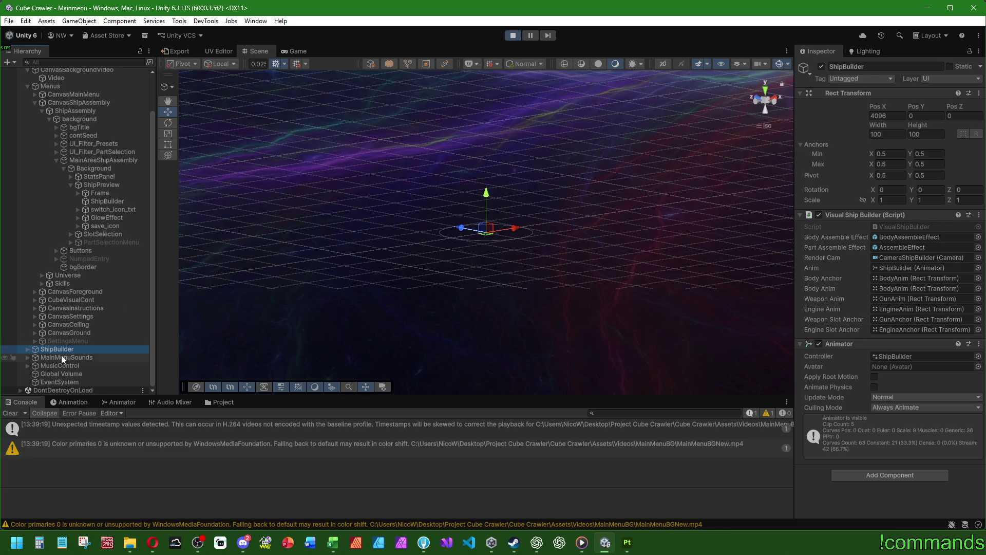
left_click(27, 349)
left_click(90, 381)
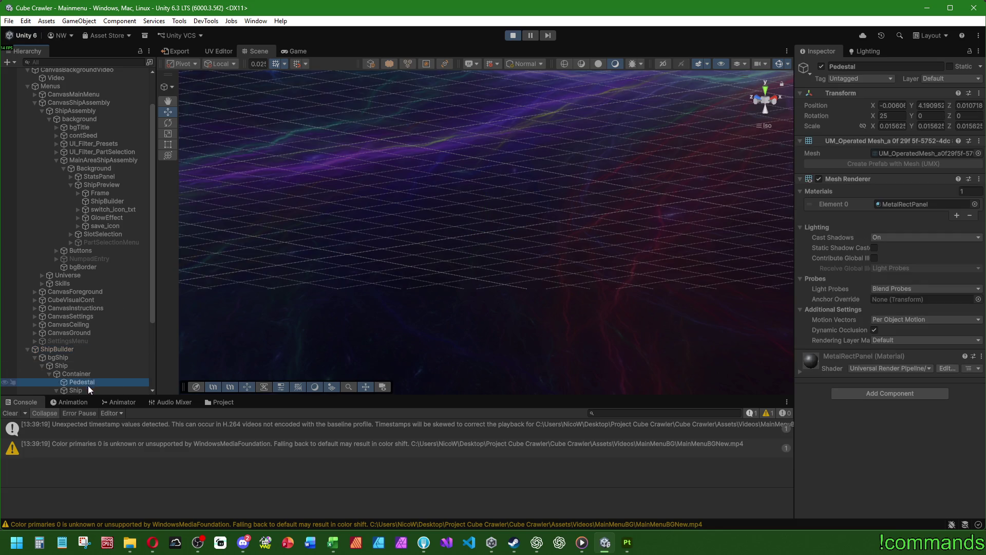
scroll(98, 355, "down", 4)
key("f")
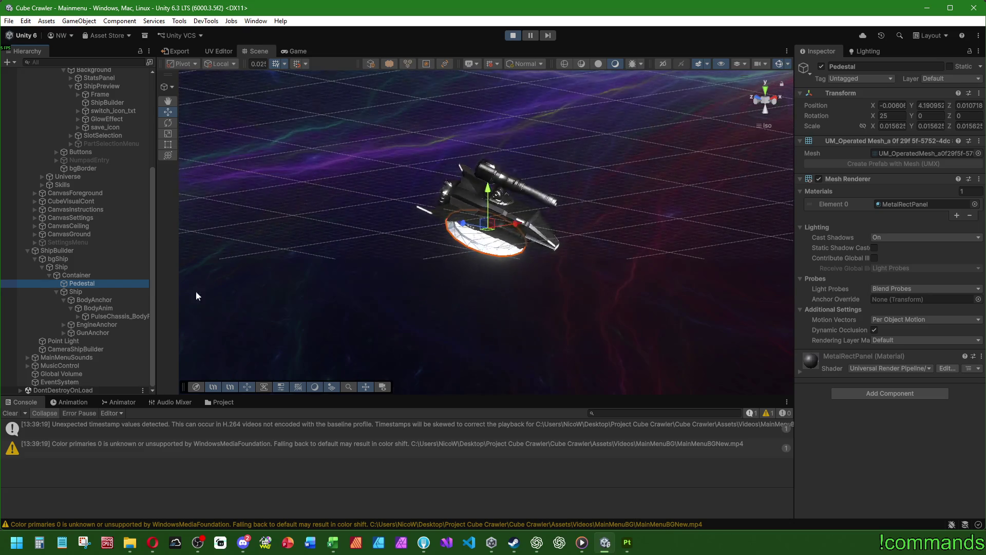
Inspect CameraShipBuilder, then pick the ship's Container object for a new child.
left_click(68, 347)
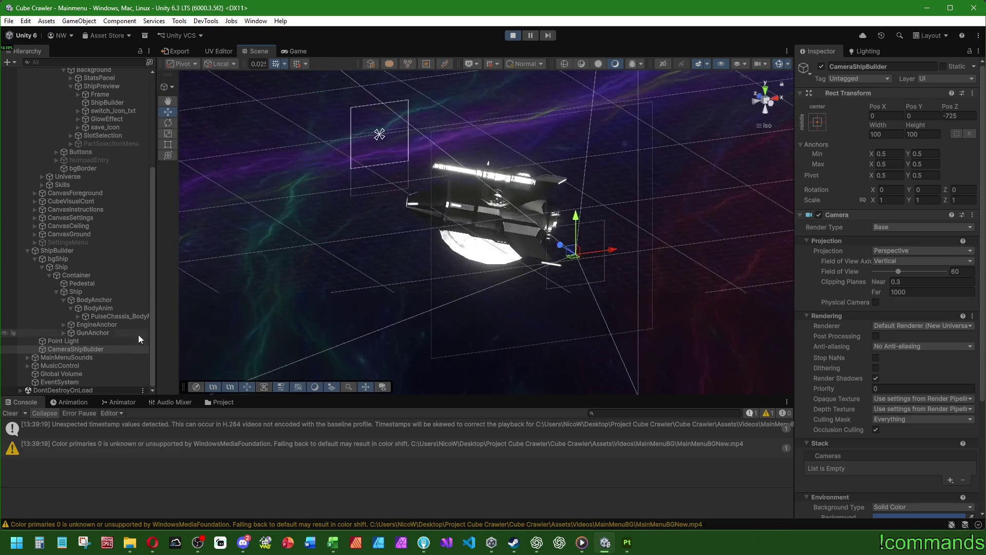
left_click(85, 275)
right_click(86, 275)
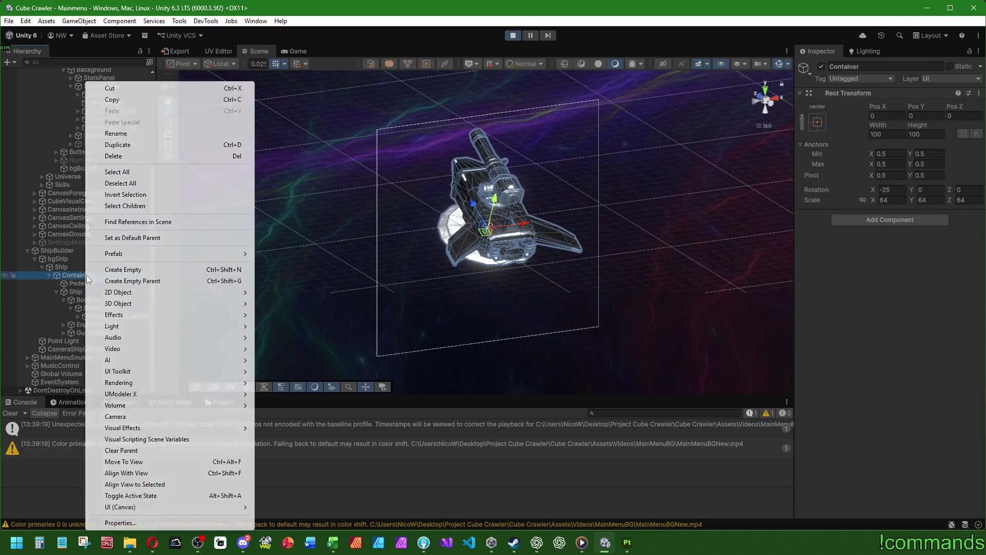
Create a Plane inside Container and tilt it to -60° on X.
mouse_move(135, 304)
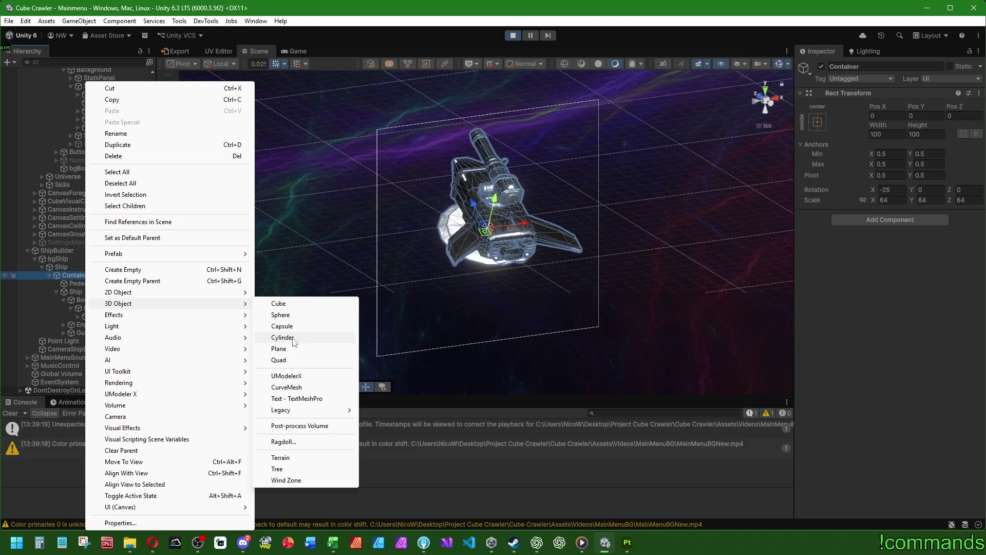
left_click(279, 348)
mouse_move(540, 201)
left_mouse_down()
mouse_move(537, 180)
mouse_move(500, 204)
left_mouse_up()
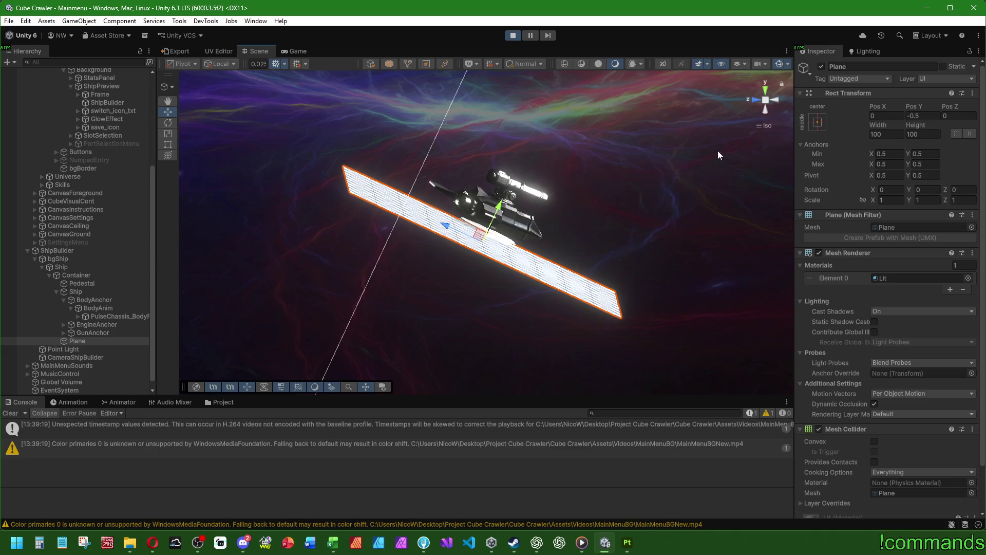
left_click(168, 122)
mouse_move(475, 198)
left_mouse_down()
mouse_move(562, 175)
mouse_move(659, 192)
mouse_move(392, 215)
left_mouse_up()
Dock the Game preview beside the Scene view.
mouse_move(286, 51)
left_mouse_down()
mouse_move(681, 248)
mouse_move(765, 231)
left_mouse_up()
left_click(224, 52)
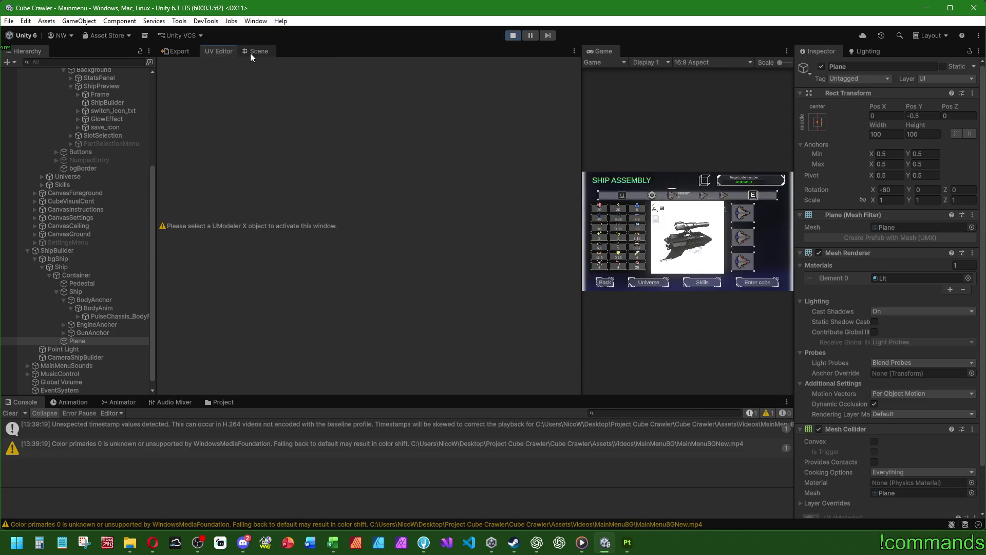
left_click(251, 52)
Move the Plane behind and slightly below the ship as a backdrop.
left_click(85, 333)
left_click(82, 340)
key("w")
left_click_drag(405, 245, 365, 244)
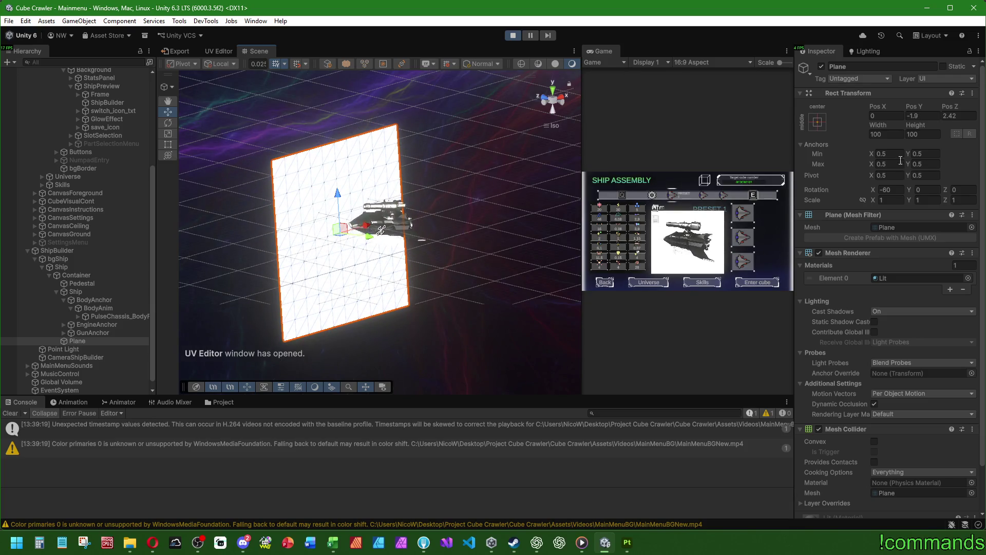
left_click(886, 200)
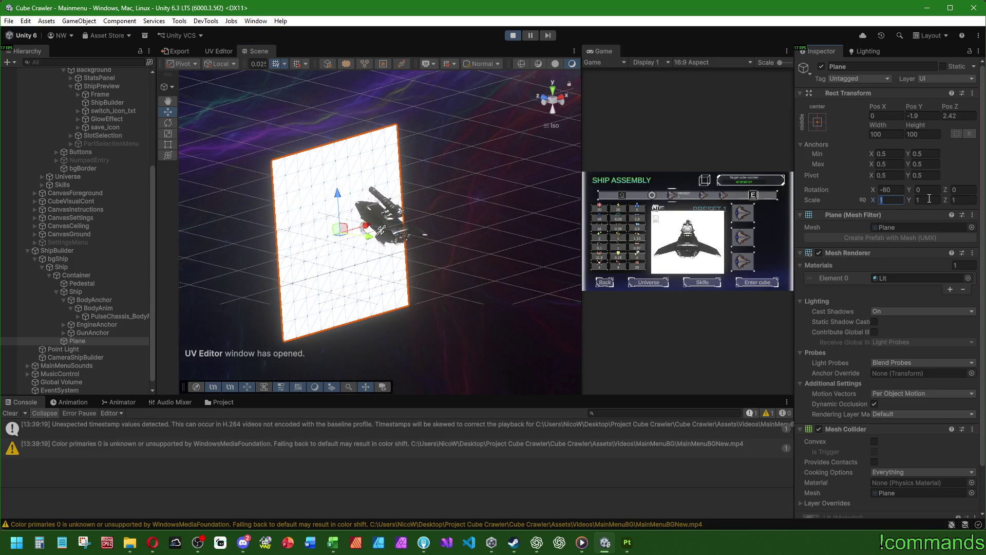
left_click_drag(338, 198, 345, 97)
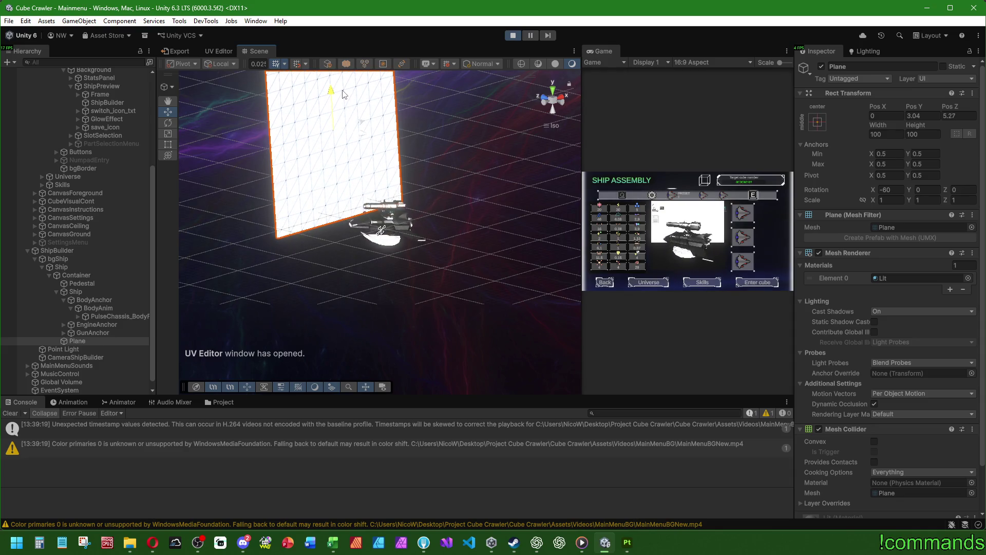
left_click_drag(343, 96, 344, 101)
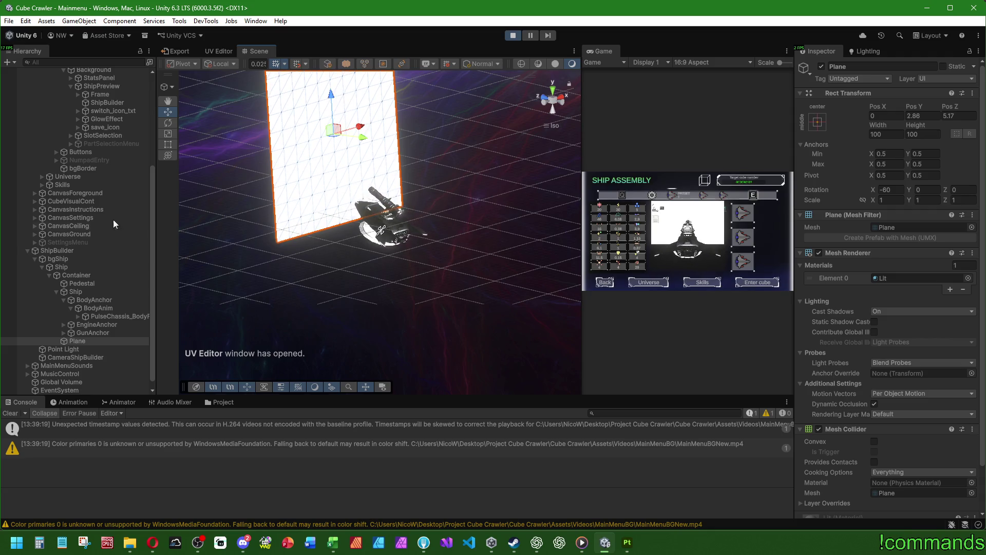
left_click(91, 283)
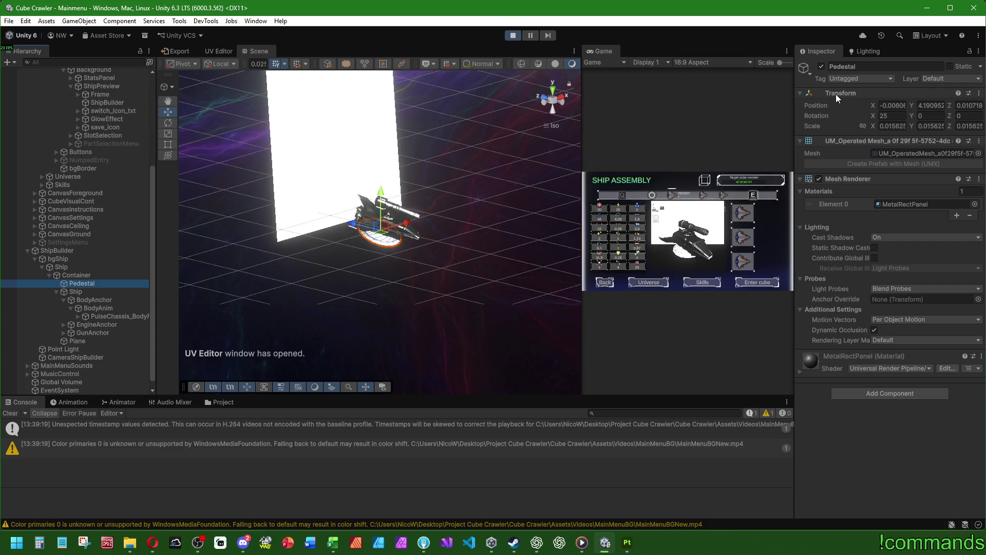
Lay the Plane flat by setting its X rotation to 0.
left_click(77, 341)
left_click_drag(913, 195, 945, 195)
left_click_drag(462, 154, 442, 130)
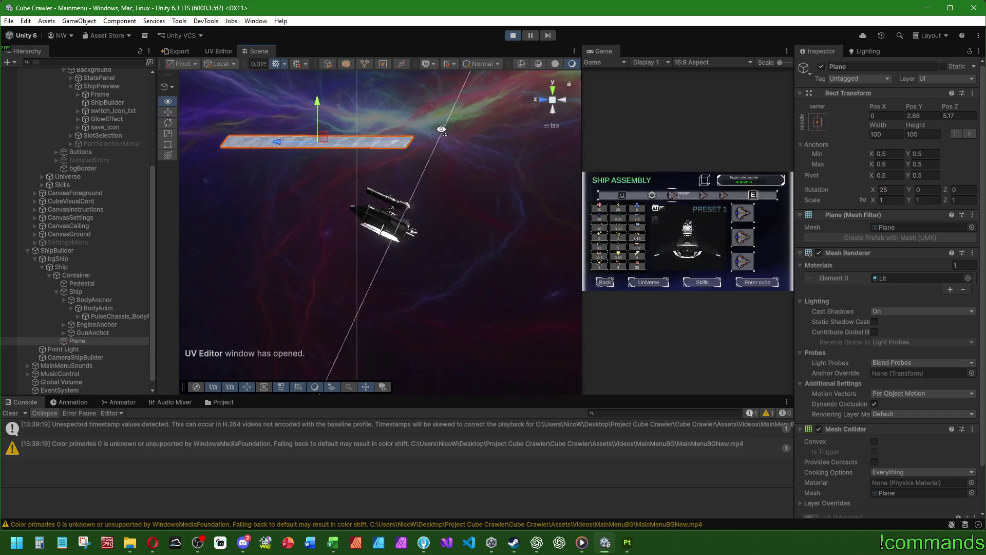
left_click(97, 284)
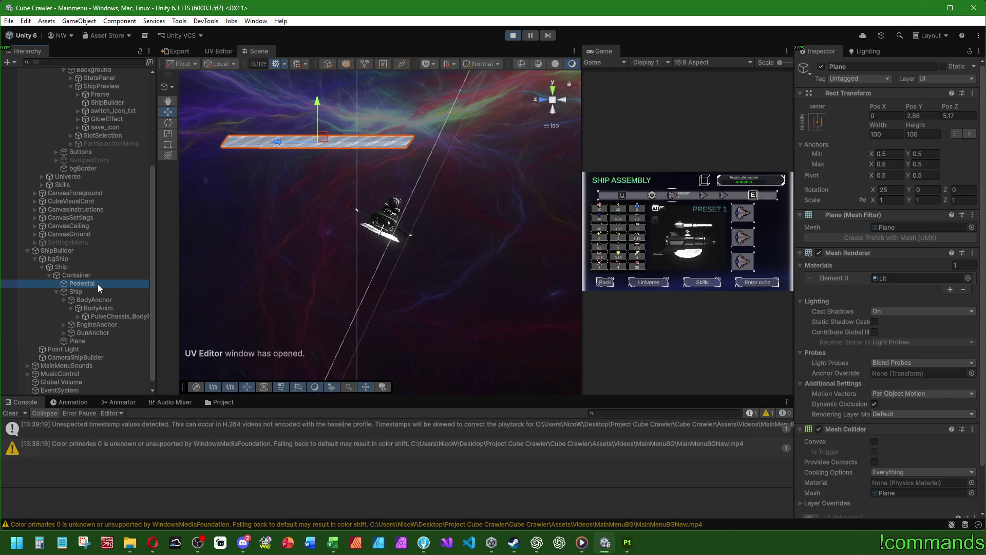
left_click(77, 341)
left_click_drag(303, 257, 495, 176)
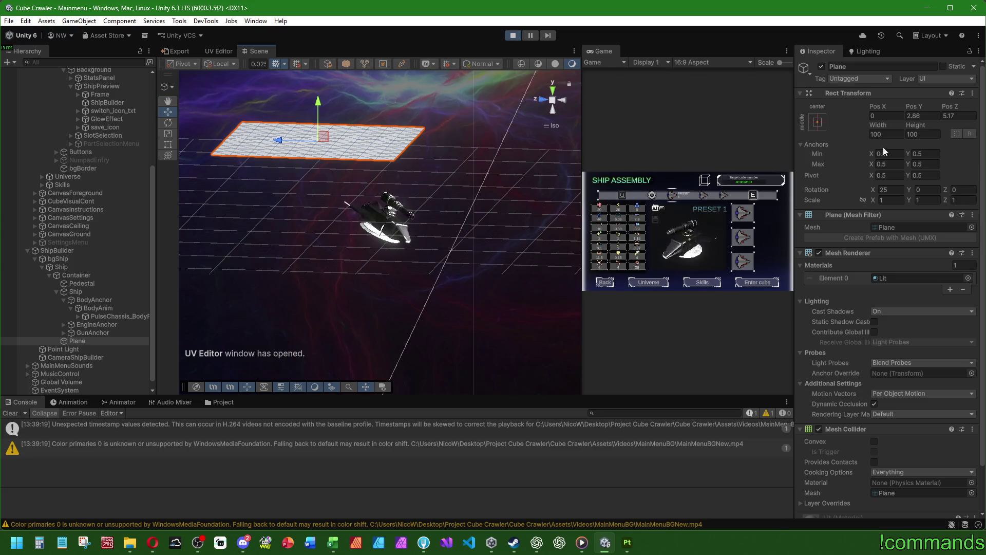
left_click_drag(873, 193, 771, 187)
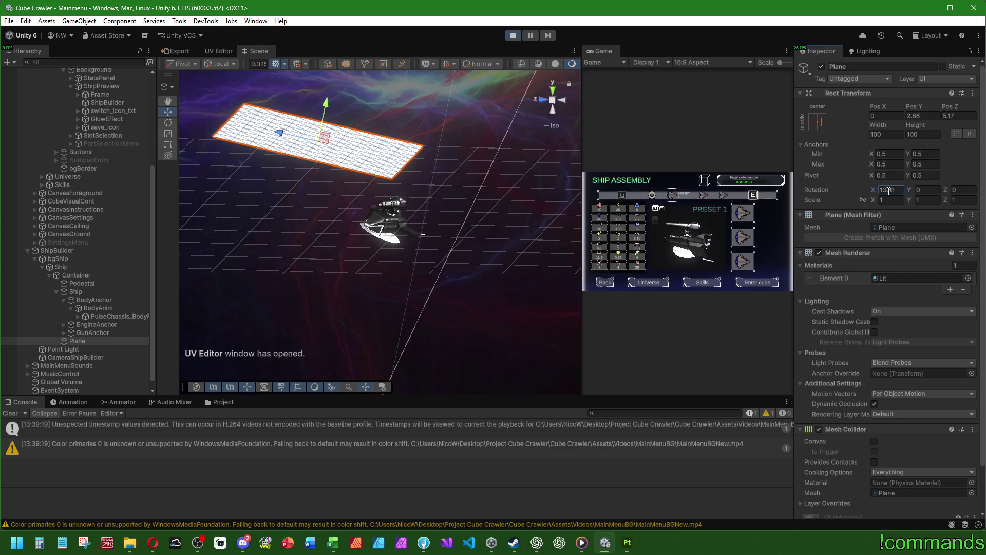
type("0")
key("Return")
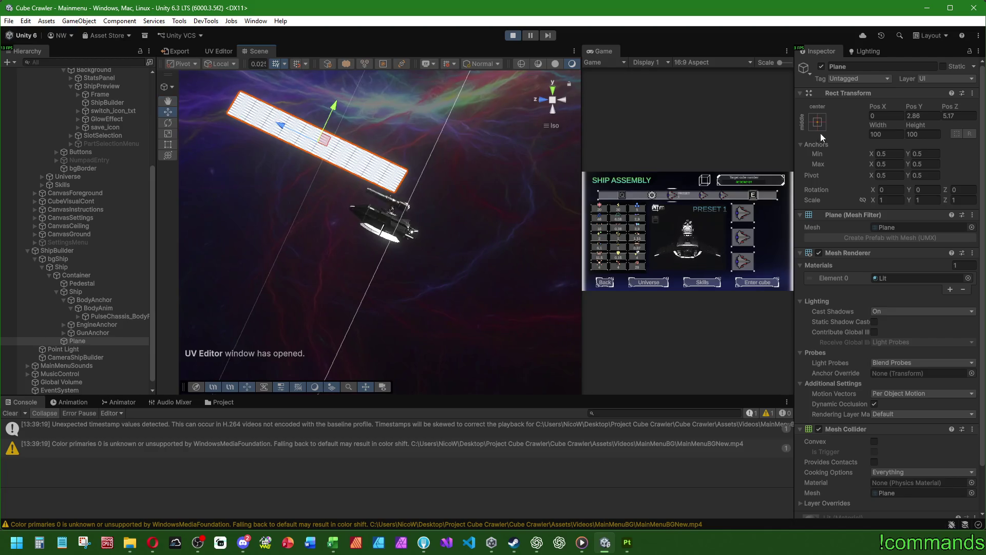
Reset the Plane's transform position and lower it just under the ship to Y -0.35.
right_click(827, 93)
left_click(850, 101)
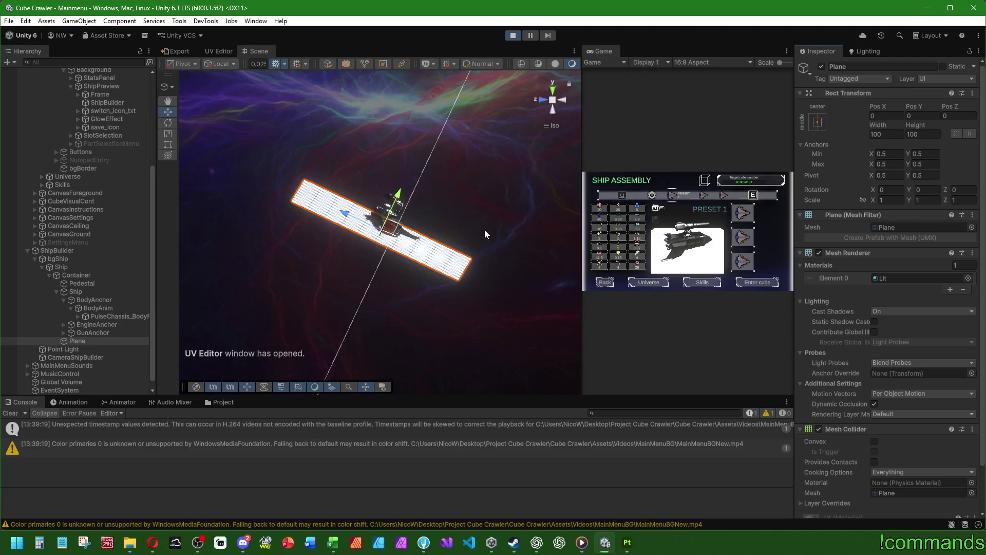
mouse_move(401, 192)
left_mouse_down()
mouse_move(398, 200)
mouse_move(401, 170)
left_mouse_up()
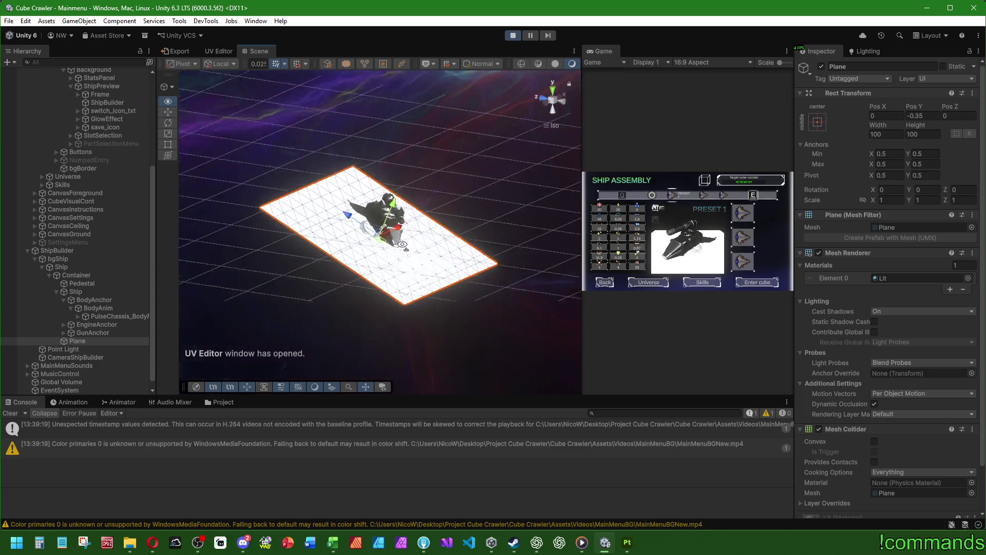
left_click(390, 216)
Duplicate the floor, rotate the copy -90° and raise it as the back wall.
left_click(456, 278)
key("ctrl+d")
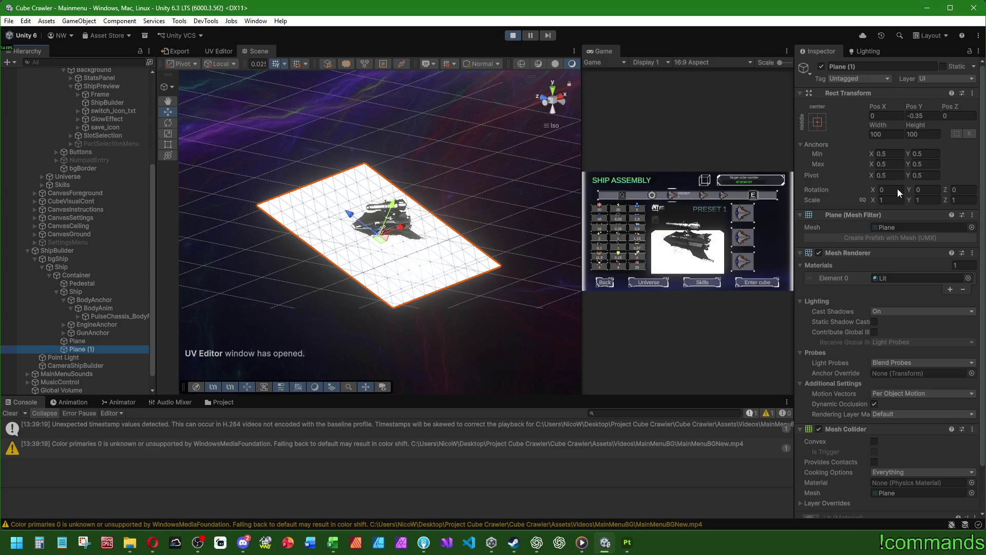
type("+90")
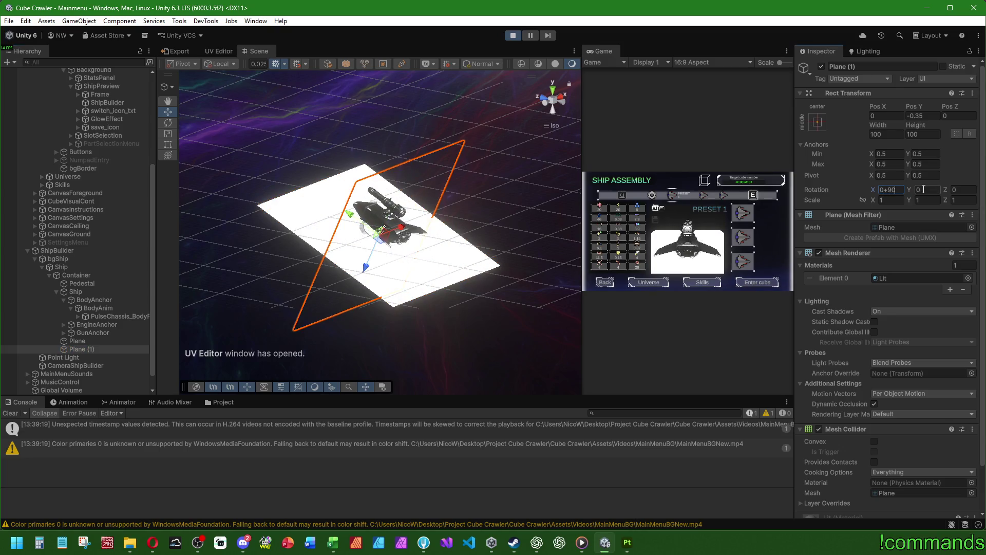
mouse_move(301, 264)
left_mouse_down()
mouse_move(359, 247)
mouse_move(612, 256)
left_mouse_up()
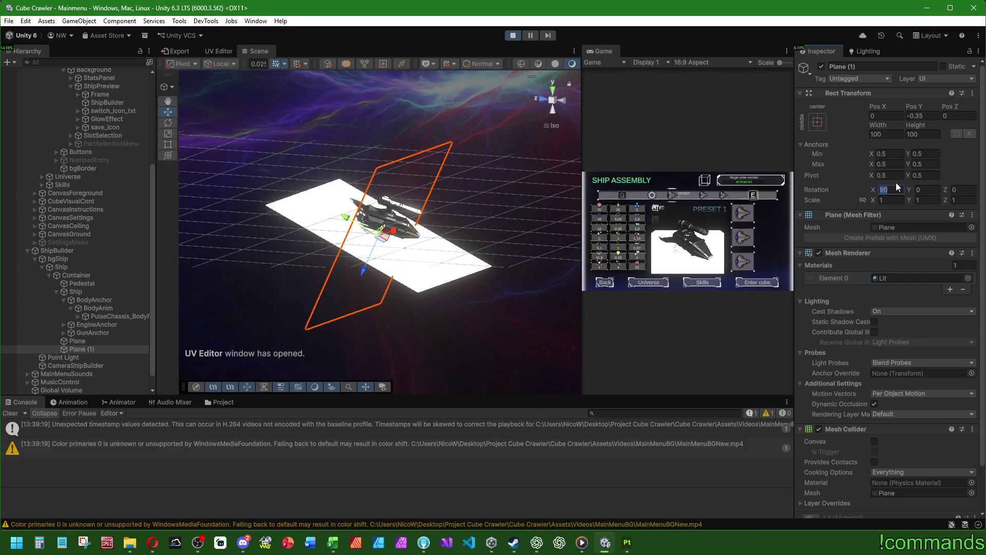
type("-90")
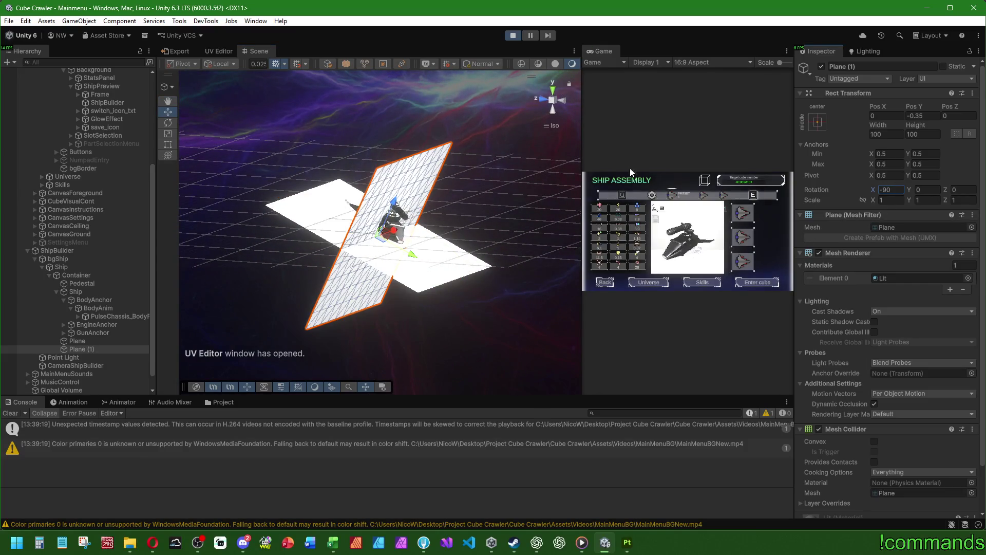
mouse_move(411, 253)
left_mouse_down()
mouse_move(354, 236)
mouse_move(344, 222)
left_mouse_up()
mouse_move(287, 247)
left_mouse_down()
mouse_move(329, 242)
mouse_move(249, 244)
mouse_move(226, 205)
left_mouse_up()
left_click_drag(368, 169, 377, 120)
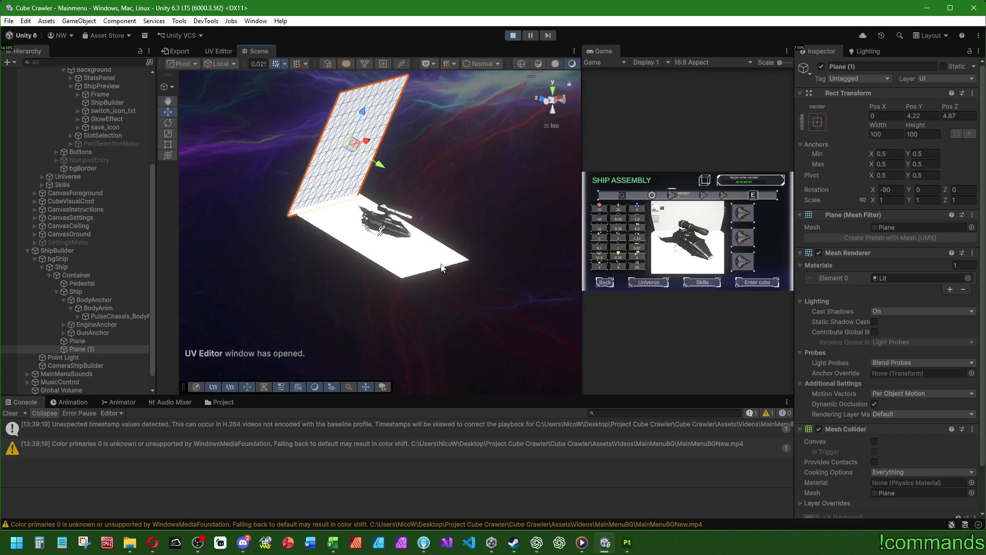
left_click_drag(441, 268, 401, 265)
Duplicate the back wall, rotate it 90° and slide it to the floor's right side.
left_click(101, 347)
key("ctrl+d")
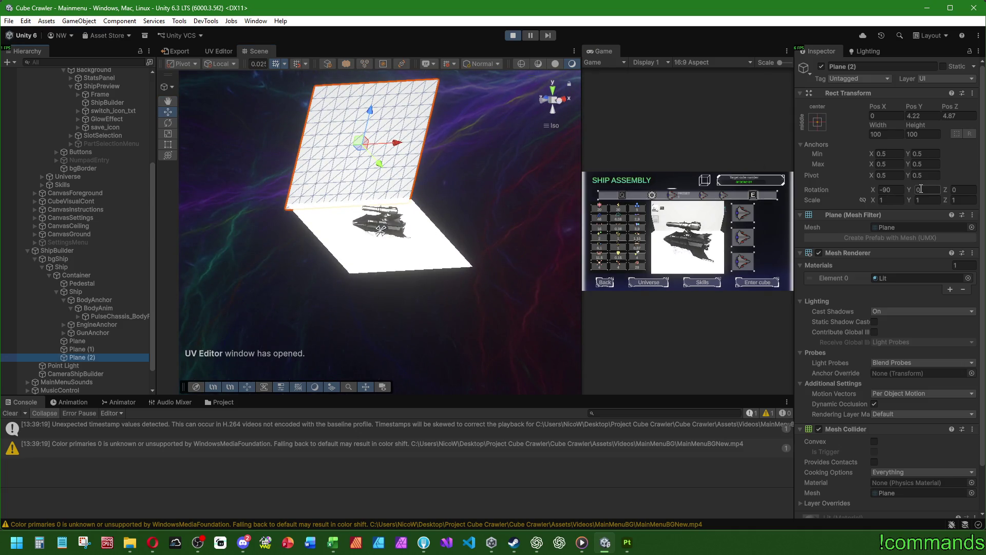
type("90")
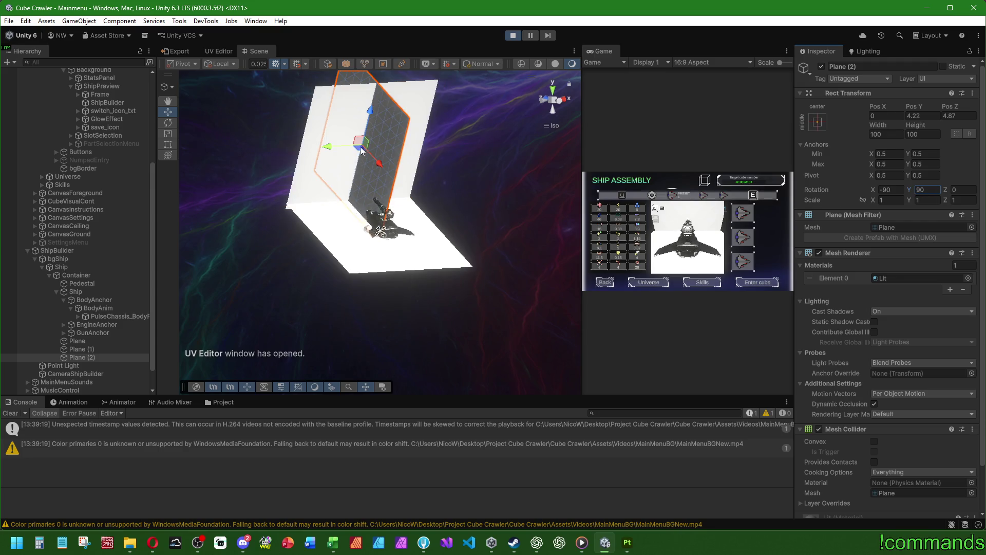
mouse_move(349, 152)
left_mouse_down()
mouse_move(389, 150)
mouse_move(464, 188)
left_mouse_up()
left_click(92, 357)
Copy the side wall at -90° onto the left side and dock the Game view centrally.
key("ctrl+d")
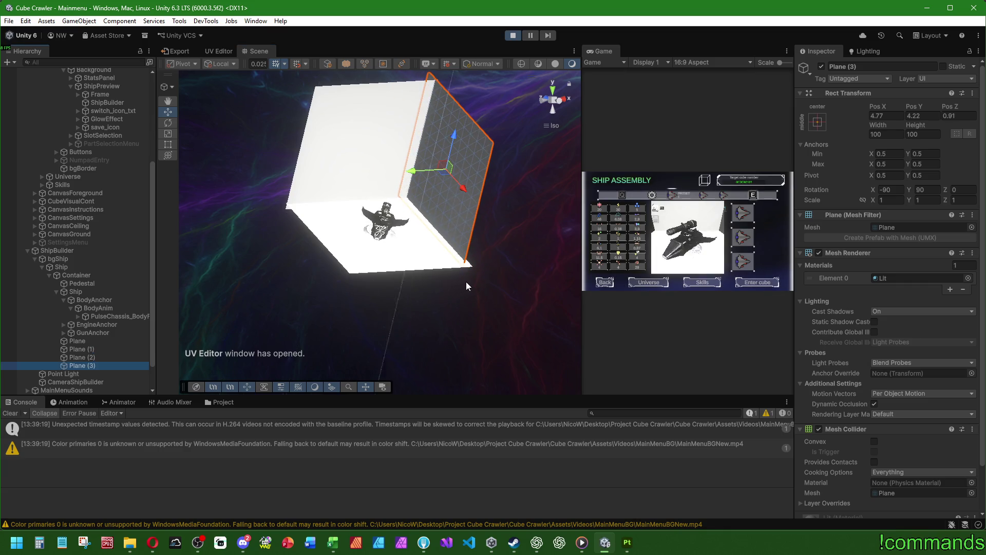
type("-90")
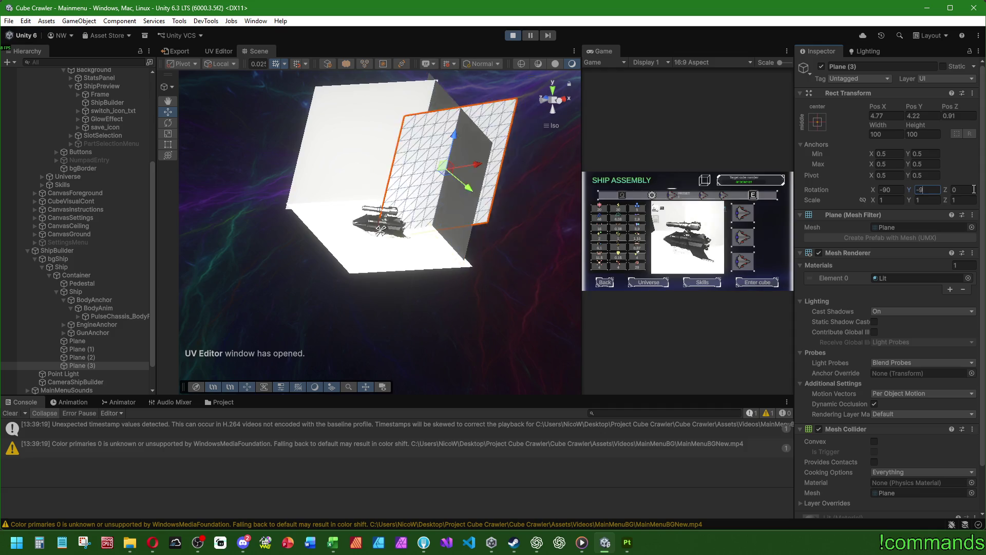
mouse_move(482, 171)
left_mouse_down()
mouse_move(359, 164)
mouse_move(325, 227)
left_mouse_up()
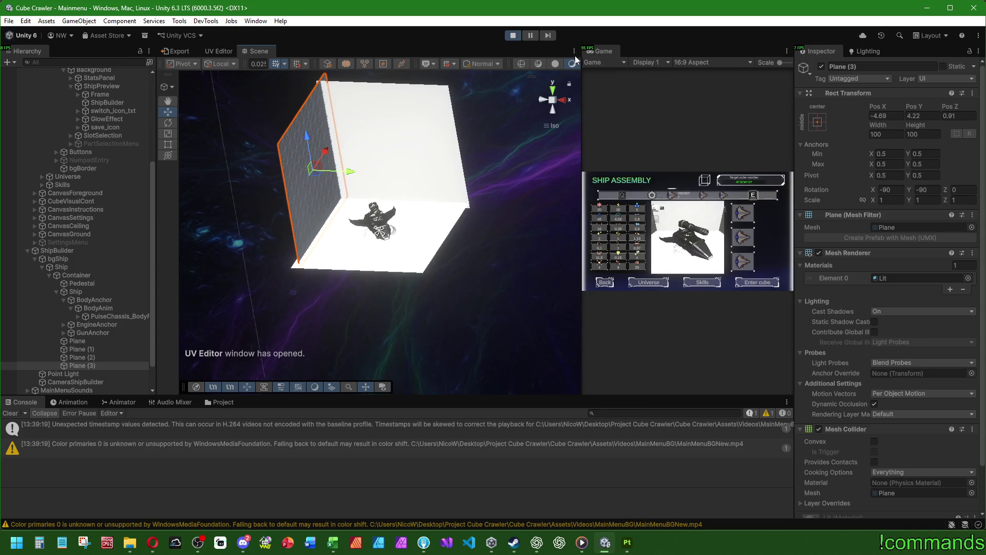
left_click_drag(320, 52, 319, 52)
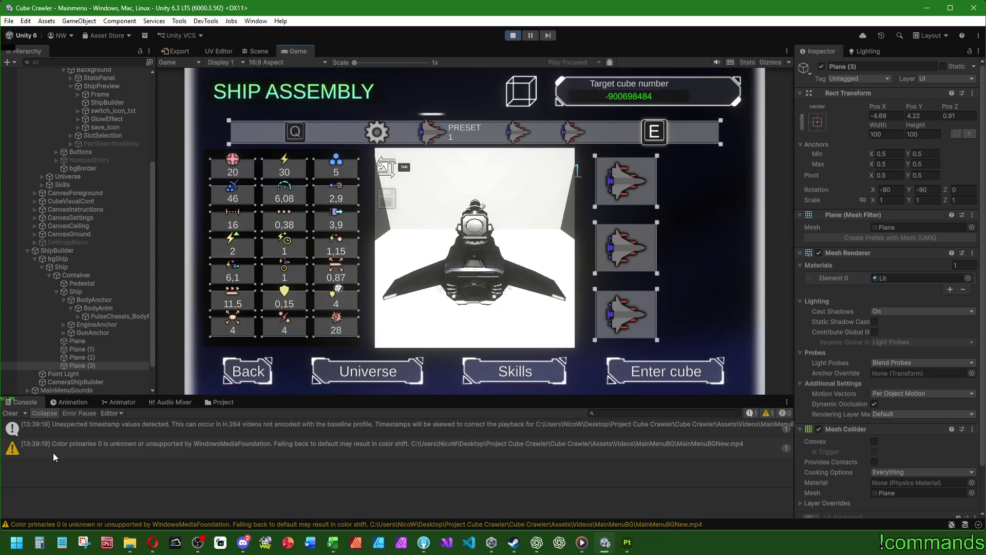
double_click(294, 52)
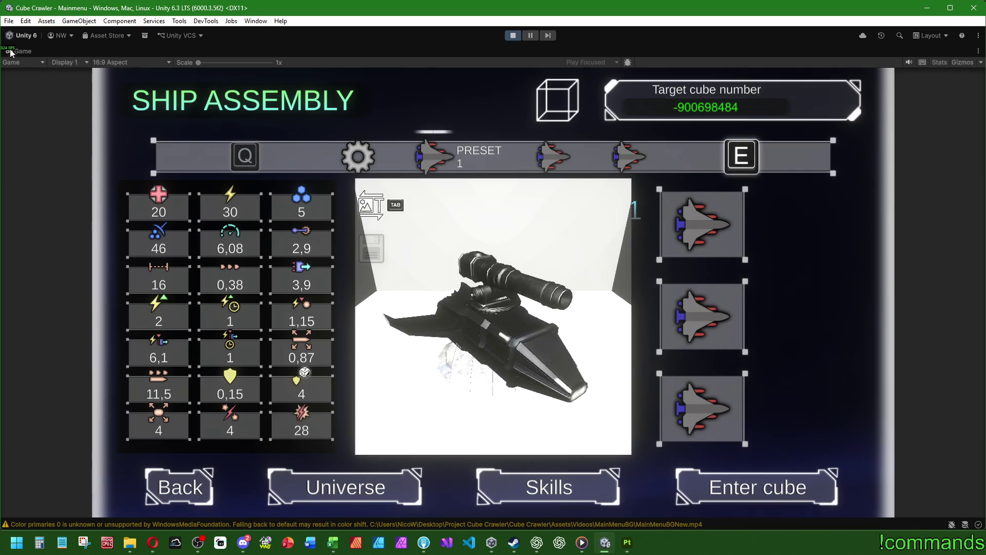
double_click(29, 53)
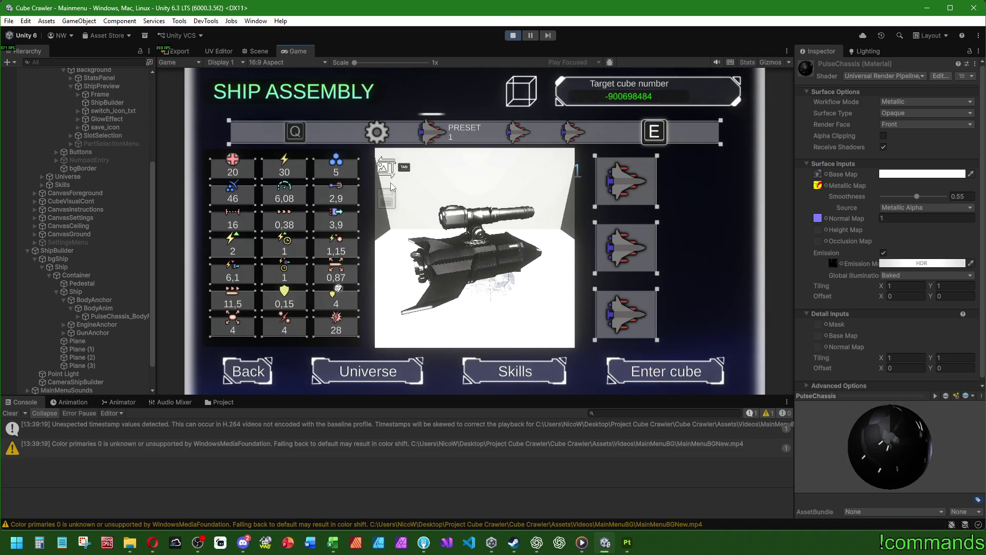
double_click(296, 52)
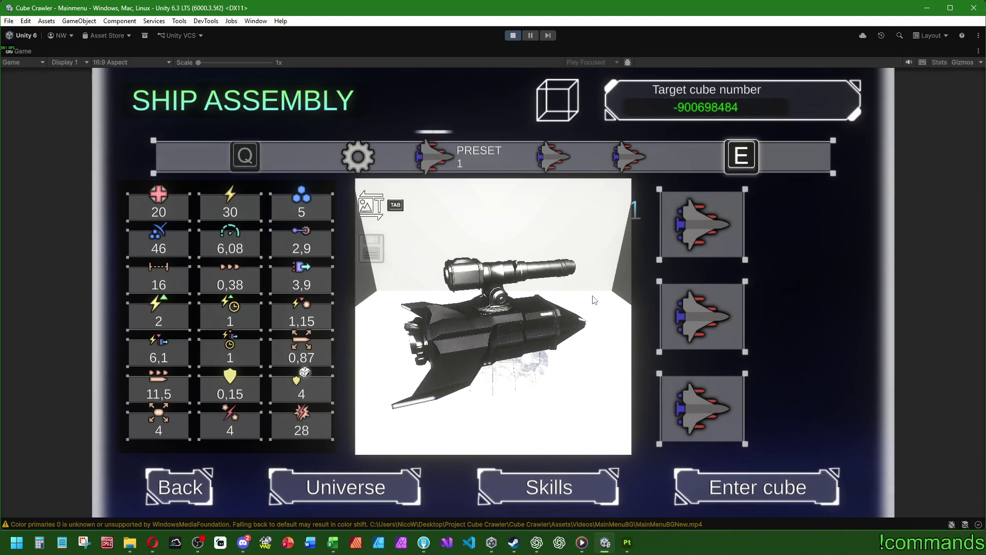
double_click(33, 51)
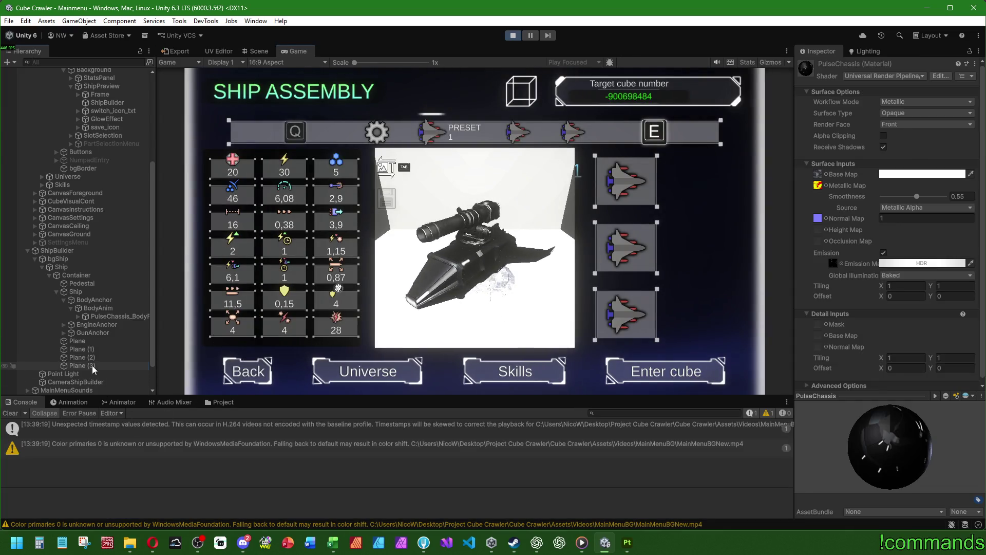
left_click(90, 365)
left_click(261, 50)
mouse_move(399, 199)
left_mouse_down()
mouse_move(503, 313)
mouse_move(398, 227)
left_mouse_up()
left_click(292, 51)
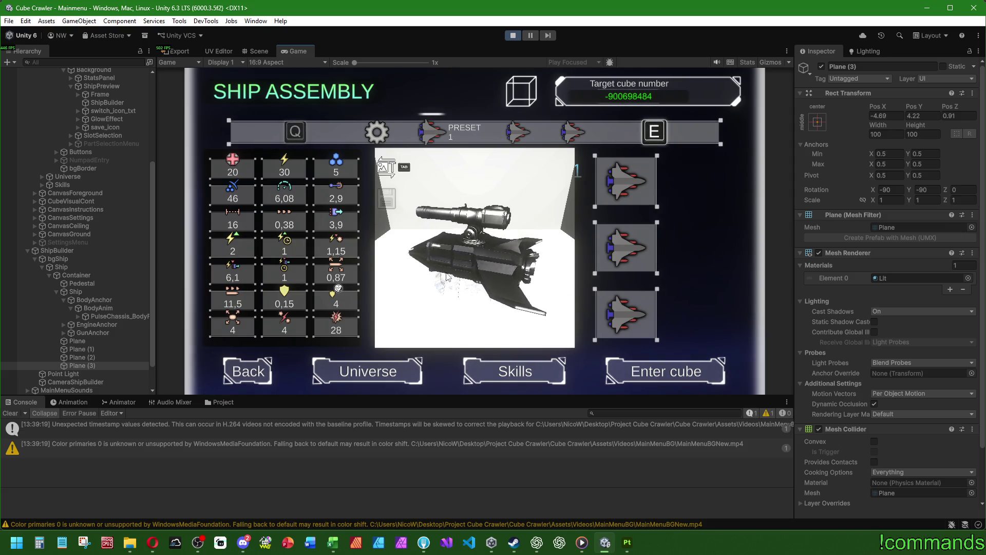
left_click(89, 350, "shift")
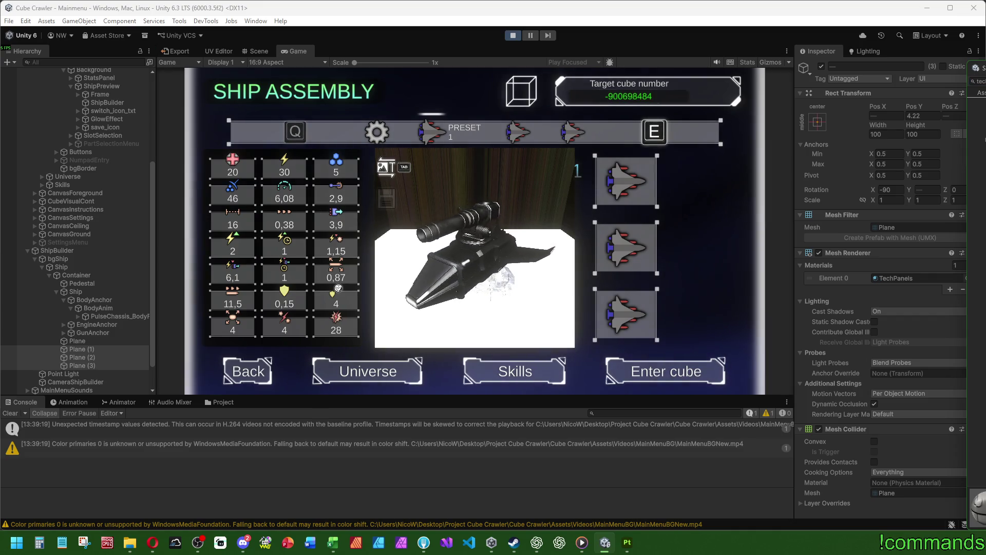
Select the floor Plane and all three wall planes together.
left_click(251, 54)
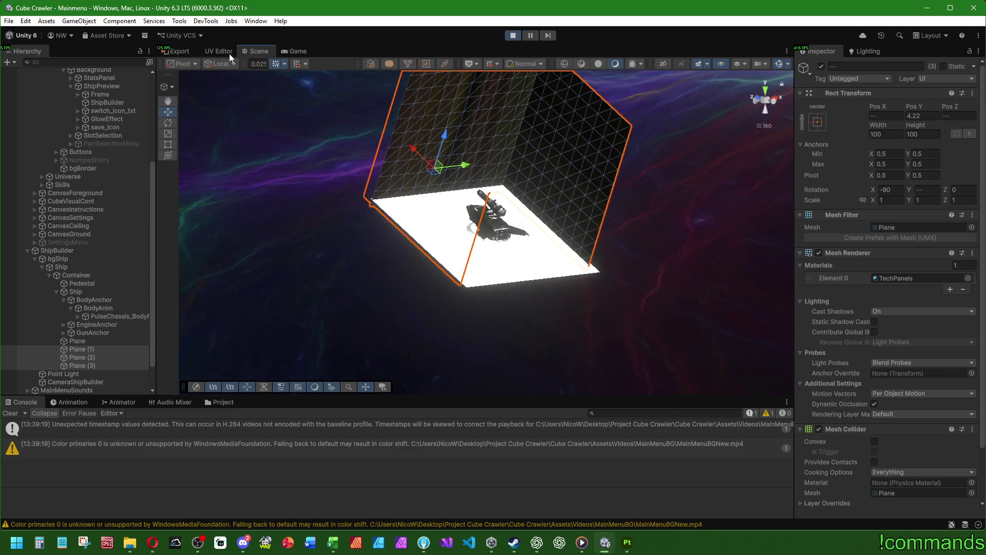
left_click(294, 51)
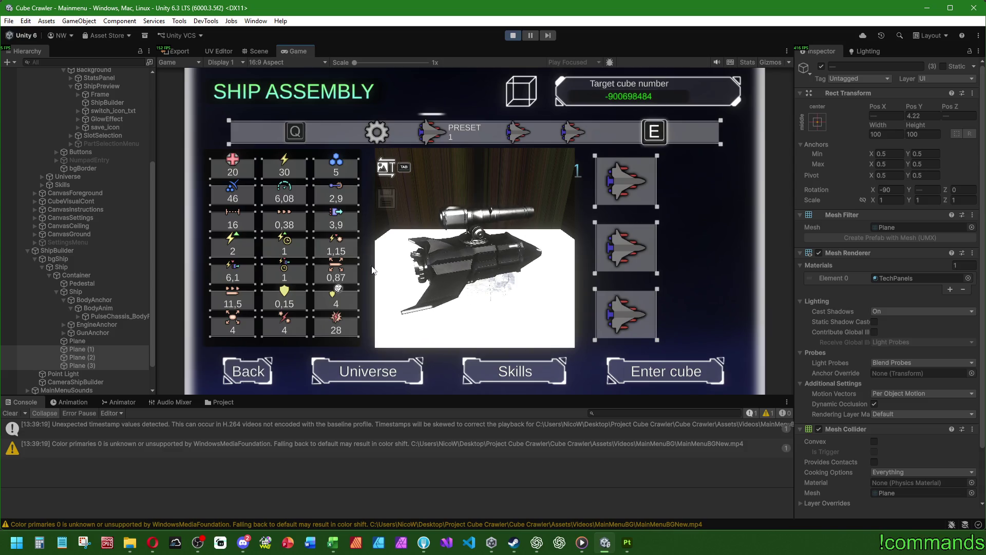
left_click(92, 339)
left_click(90, 365, "shift")
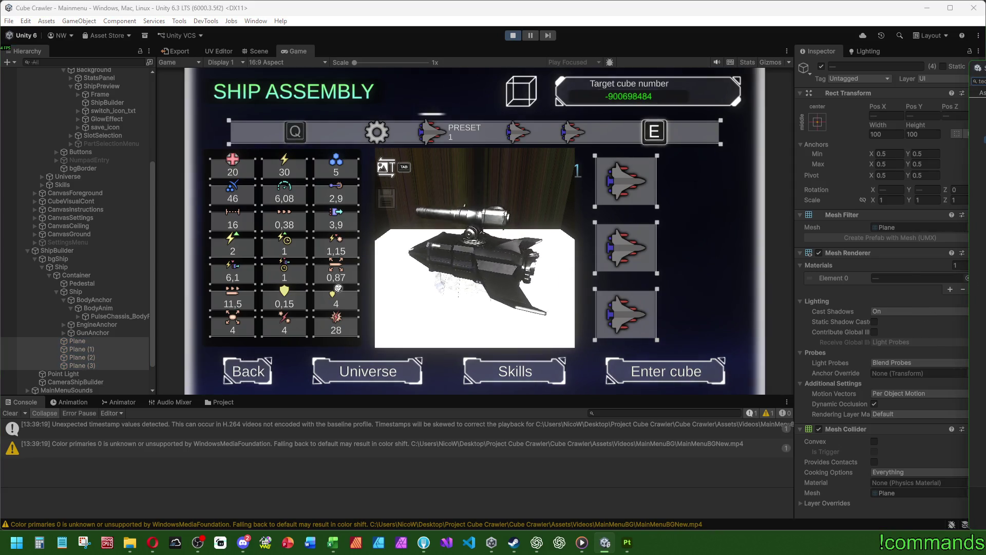
Apply TechPanels to the room, then try Aluminium, BrushedMetal, WallMetal and WallMetalGridHighArea.
left_click_drag(979, 506, 919, 278)
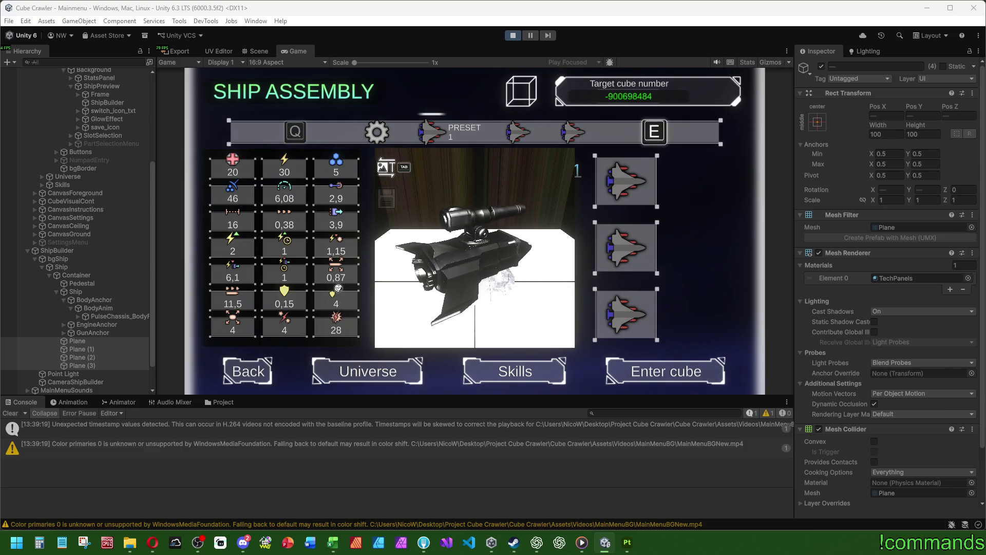
key("ctrl+z")
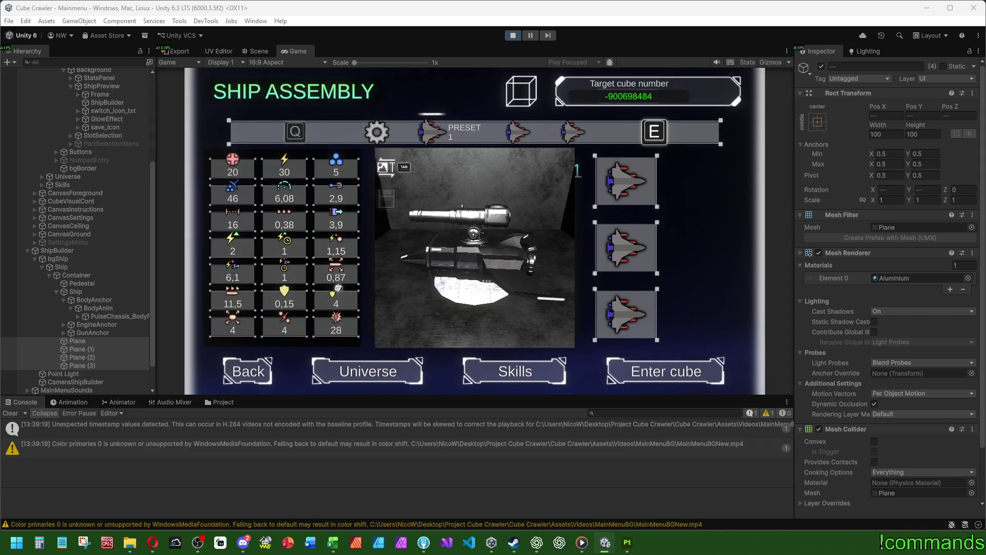
key("ctrl+z")
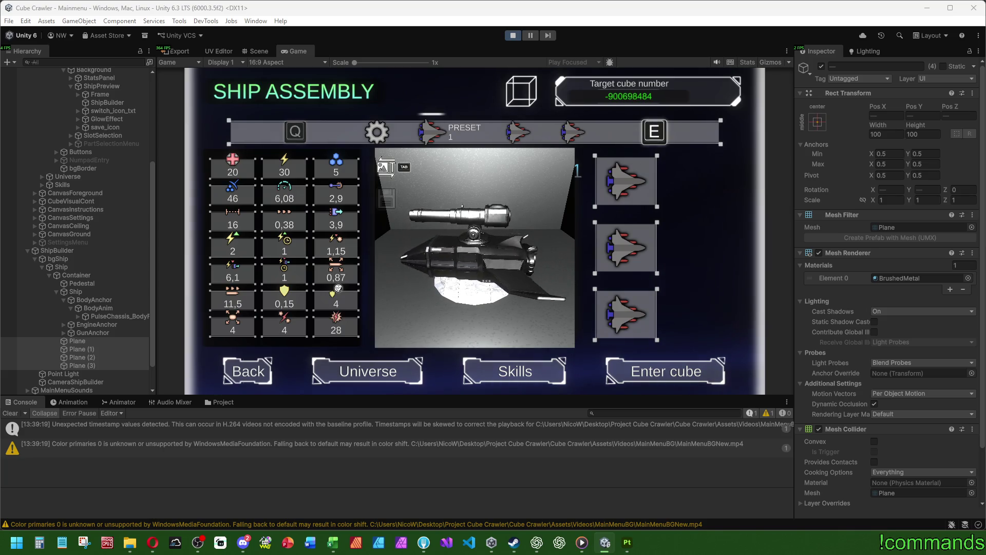
key("Tab")
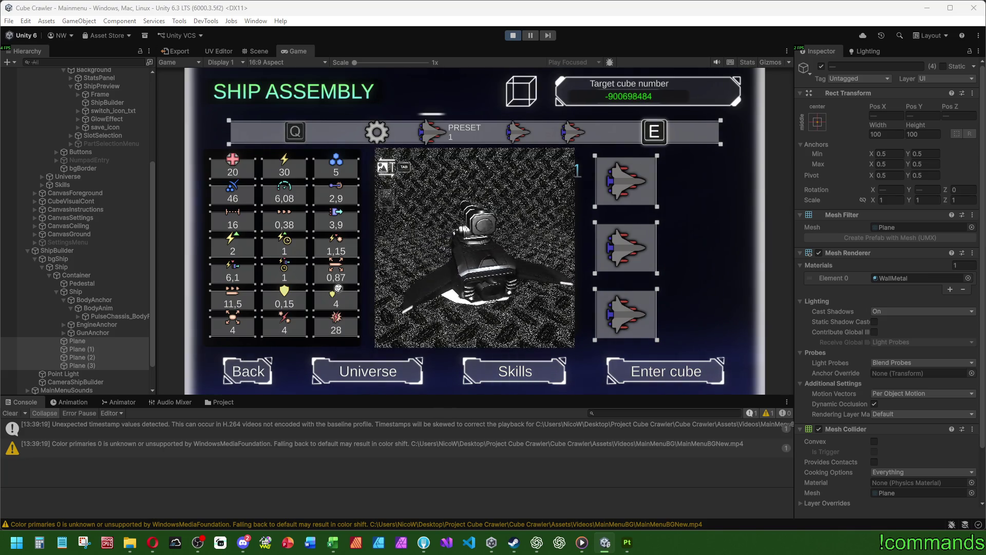
key("Tab")
key("Tab")
key("Tab")
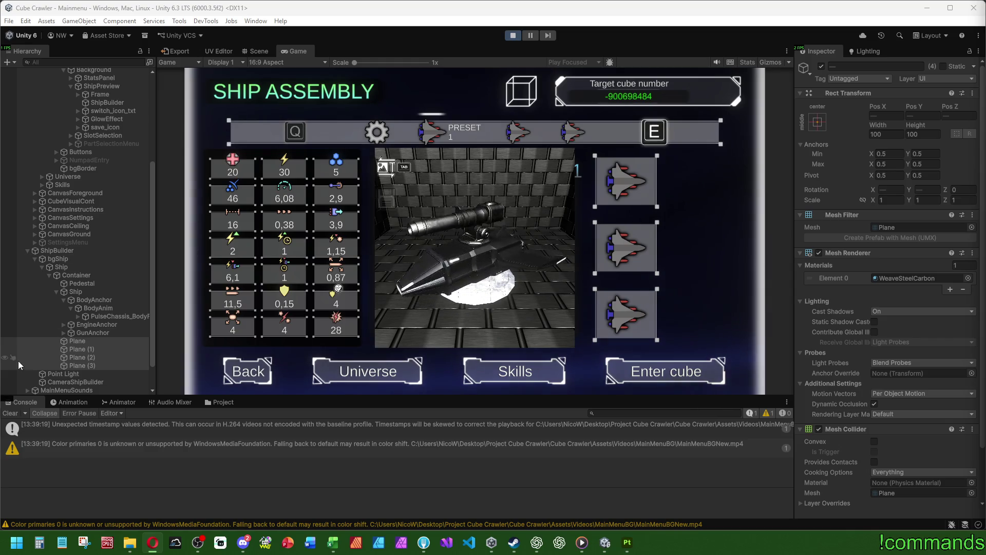
Frame the floor Plane and Point Light, then duplicate the light and drag the copy toward the ship.
double_click(80, 341)
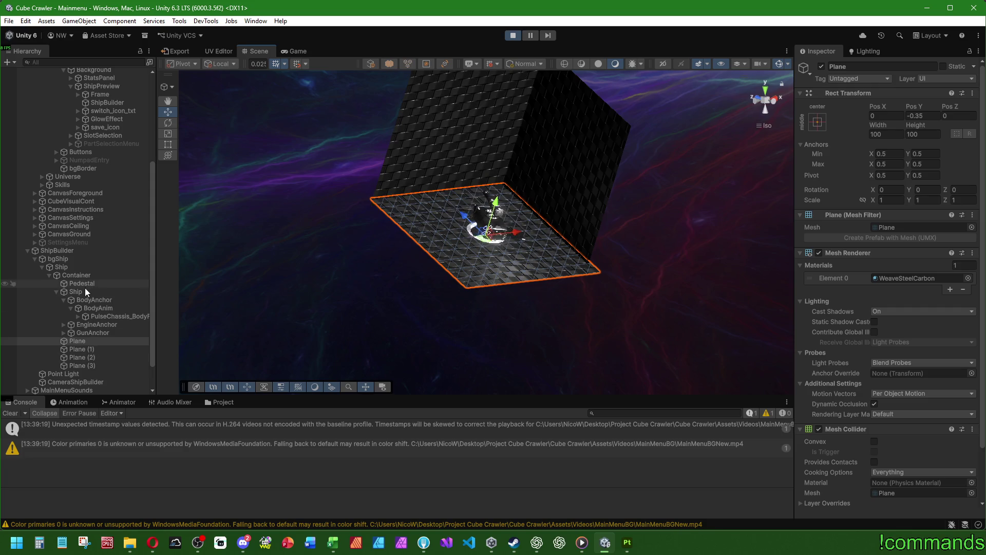
double_click(67, 371)
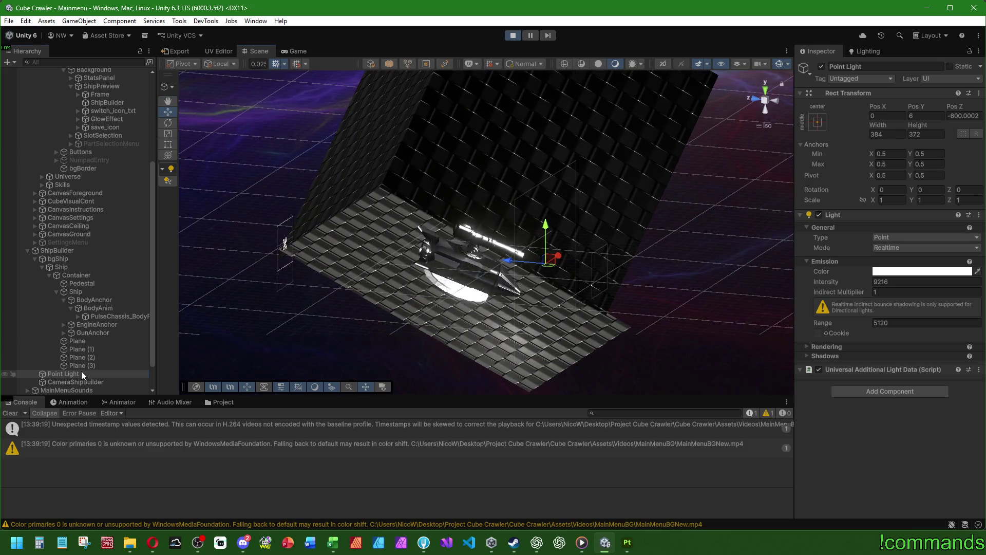
key("ctrl+d")
left_click_drag(508, 260, 371, 251)
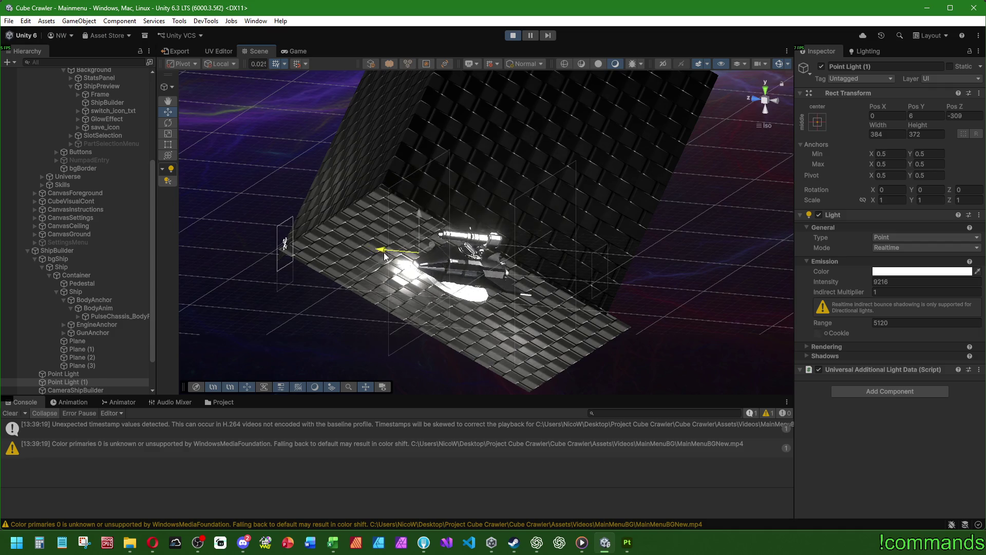
Drag Point Light (1) down and closer to the ship, around Y 29.
mouse_move(414, 214)
left_mouse_down()
mouse_move(420, 226)
mouse_move(419, 214)
left_mouse_up()
mouse_move(381, 244)
left_mouse_down()
mouse_move(334, 245)
mouse_move(350, 245)
left_mouse_up()
Toggle Point Light (1) and its emission off and on to compare lighting, then inspect the Pedestal.
left_click(298, 50)
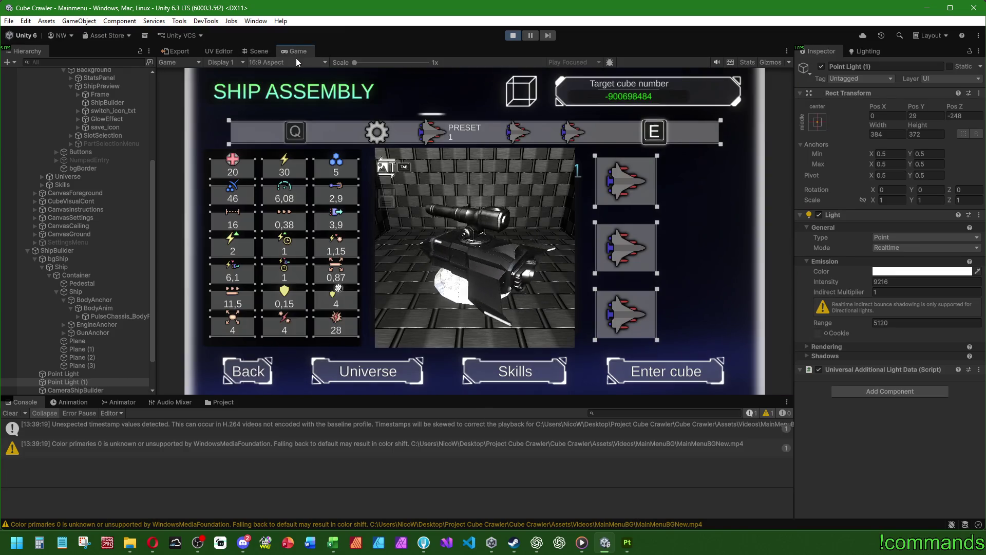
left_click(85, 380)
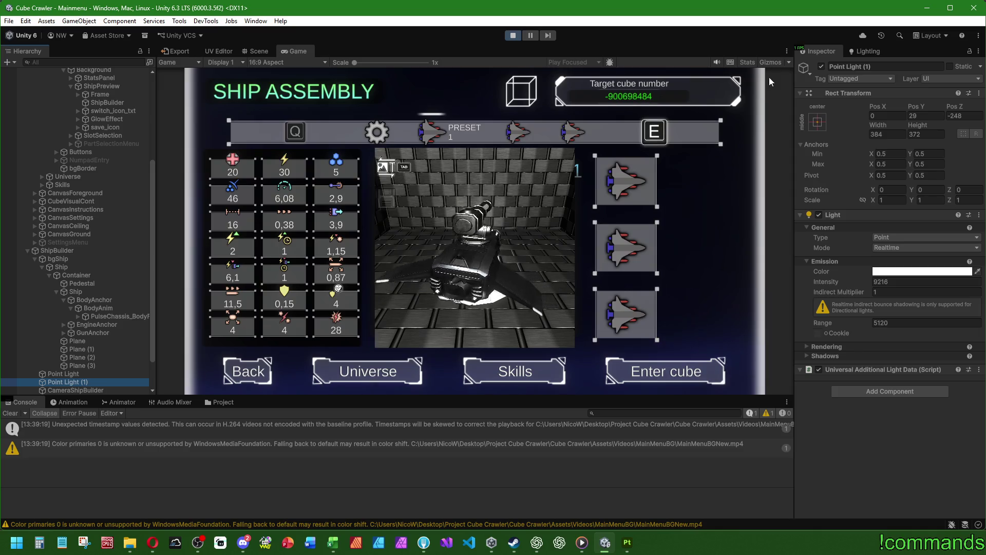
left_click(821, 67)
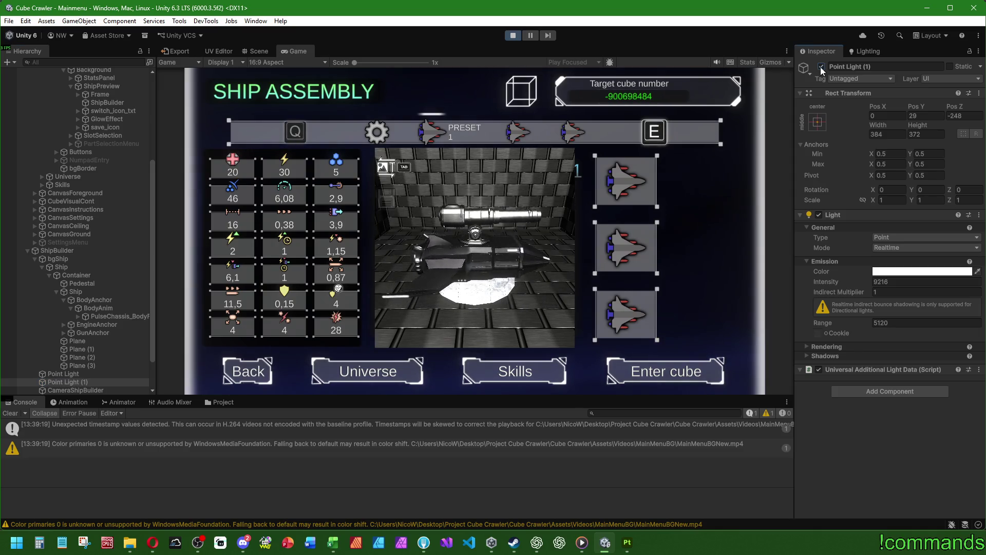
left_click(820, 67)
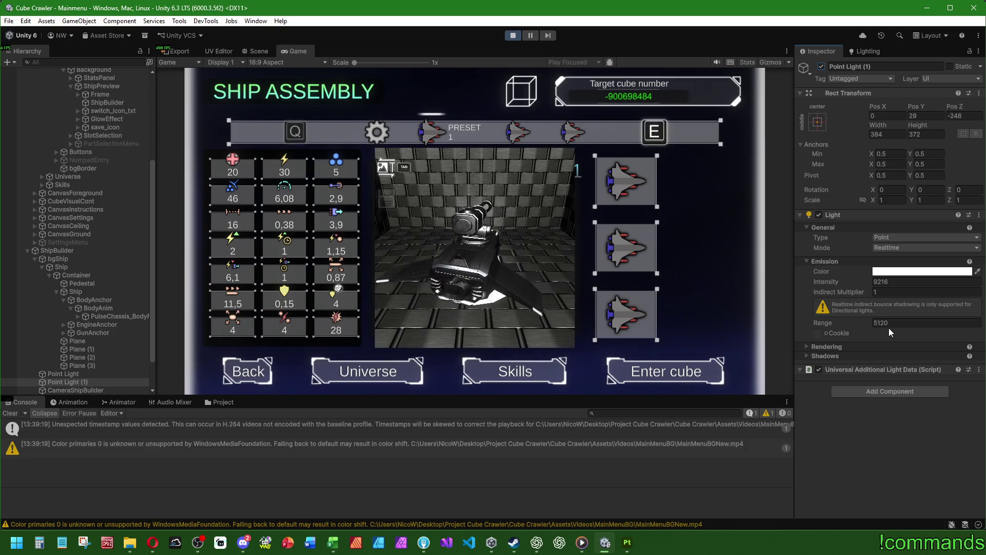
left_click(819, 215)
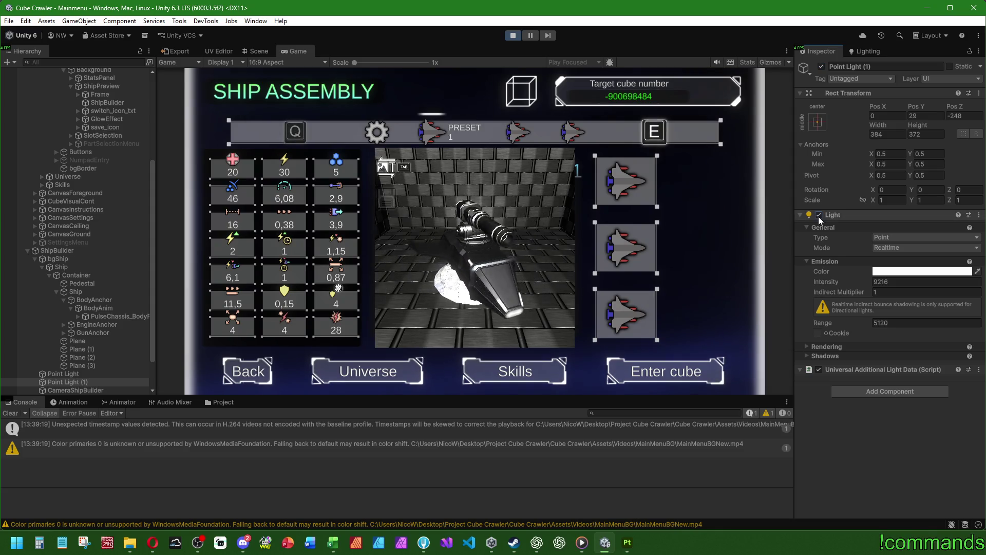
left_click(819, 215)
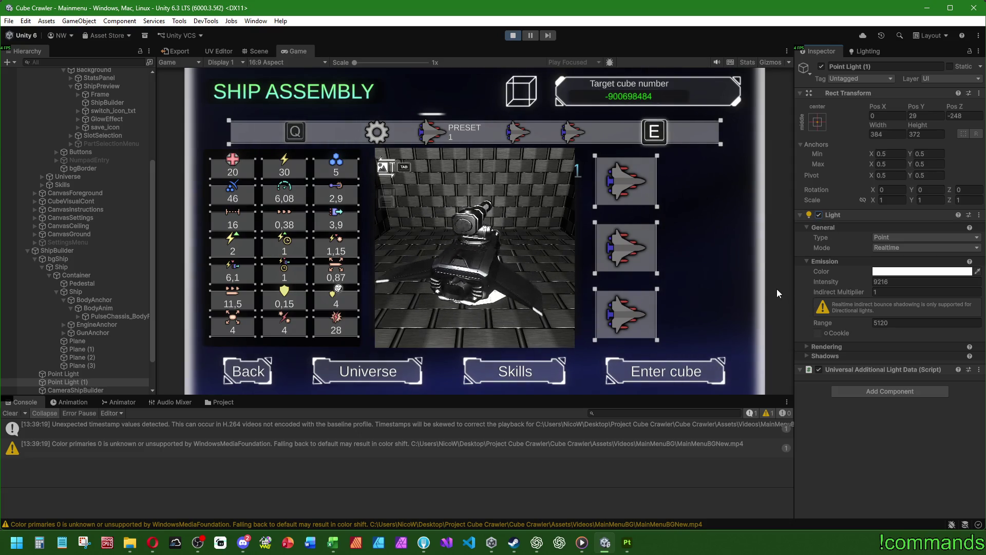
double_click(300, 50)
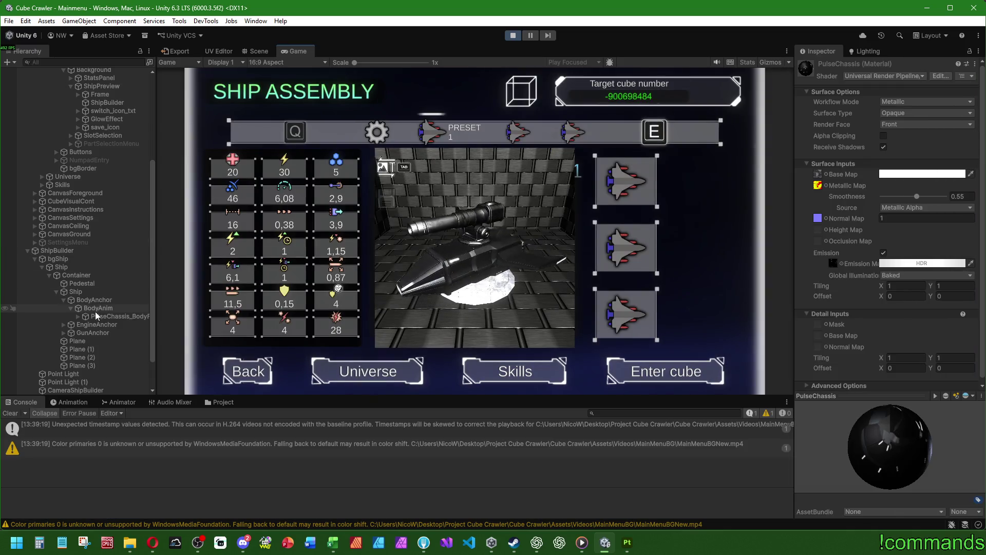
left_click(87, 283)
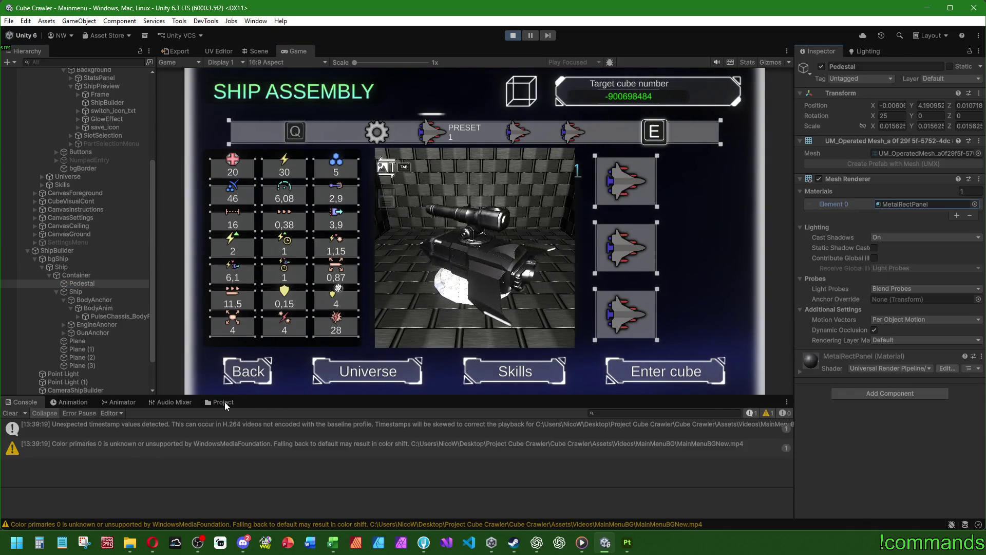
Assign the pedestal's MetalRectPanel material to Element 0 of the floor and wall planes.
left_click(225, 404)
left_click(920, 205)
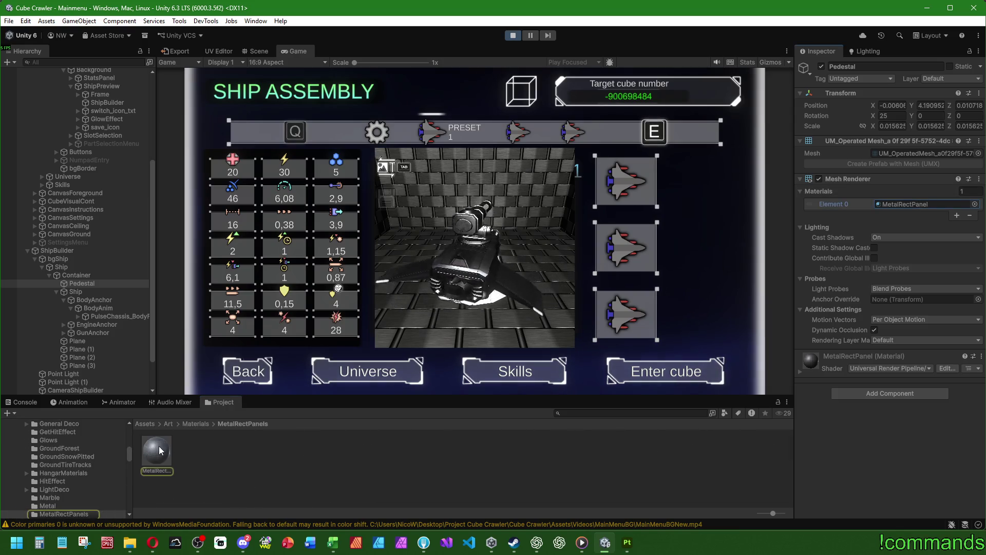
left_click(78, 341)
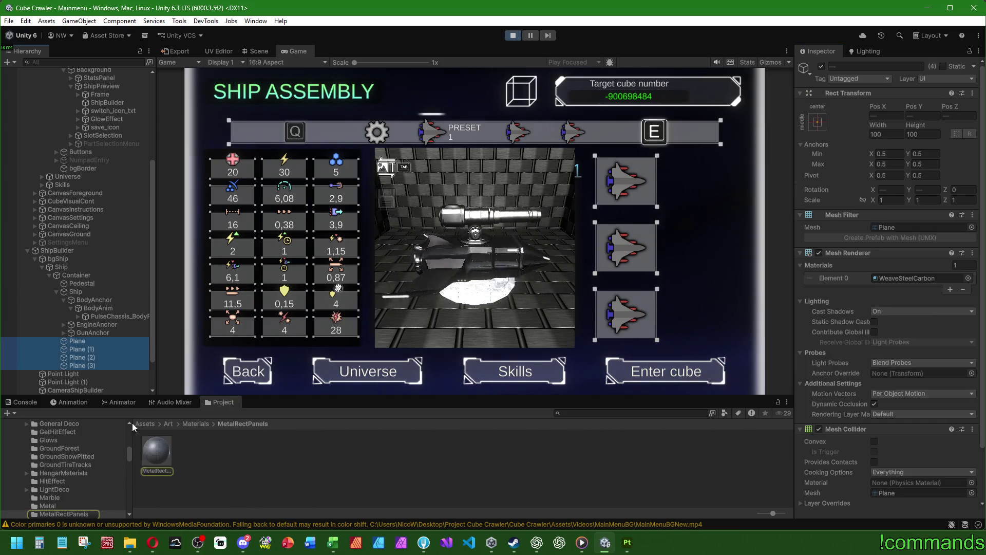
left_click_drag(891, 279, 893, 277)
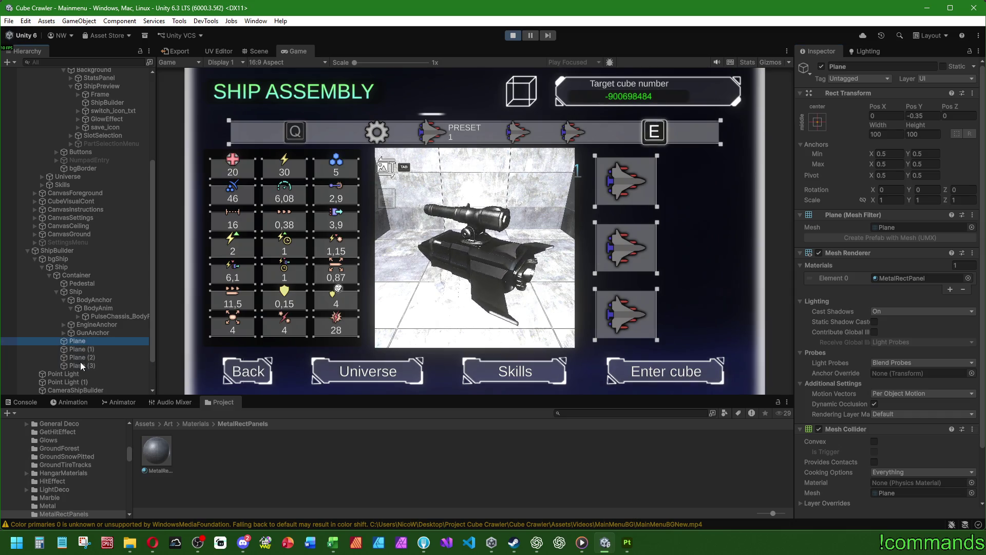
left_click(87, 284, "ctrl")
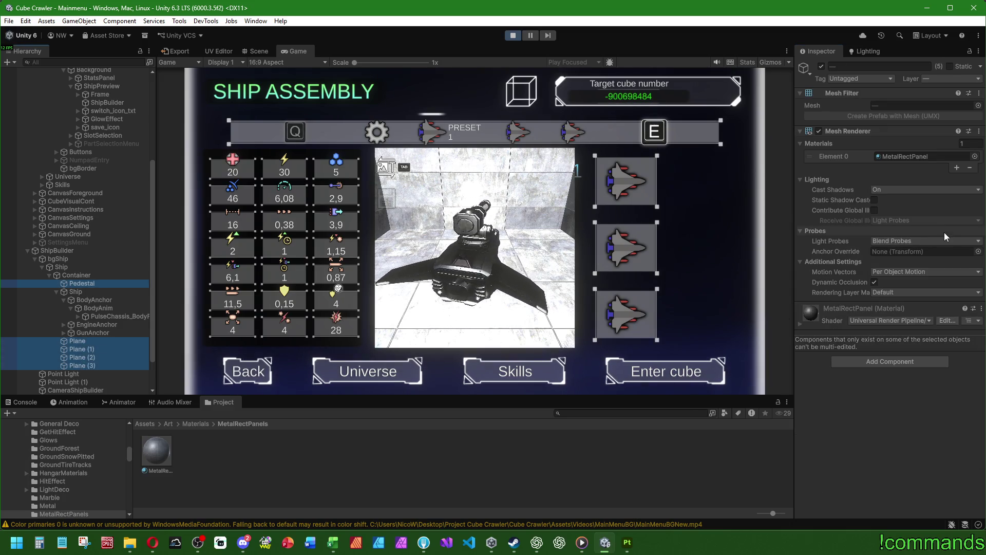
left_click(976, 157)
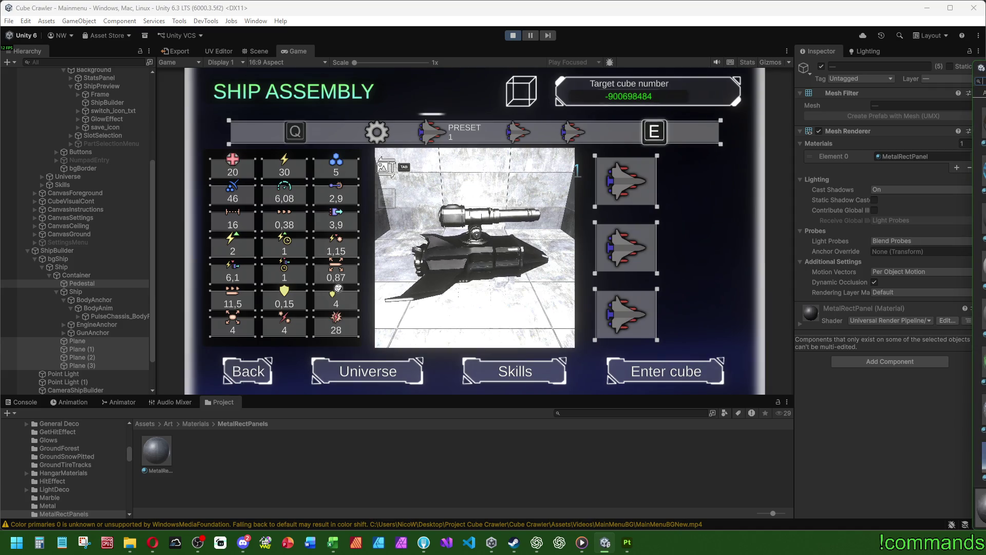
Cycle the room through WeaveSteelCarbon, VisibleLaser, WallMetal, Teal, RustPaintedGrey, Hover and GetHit, ending on Custom Dissolve.
key("Down")
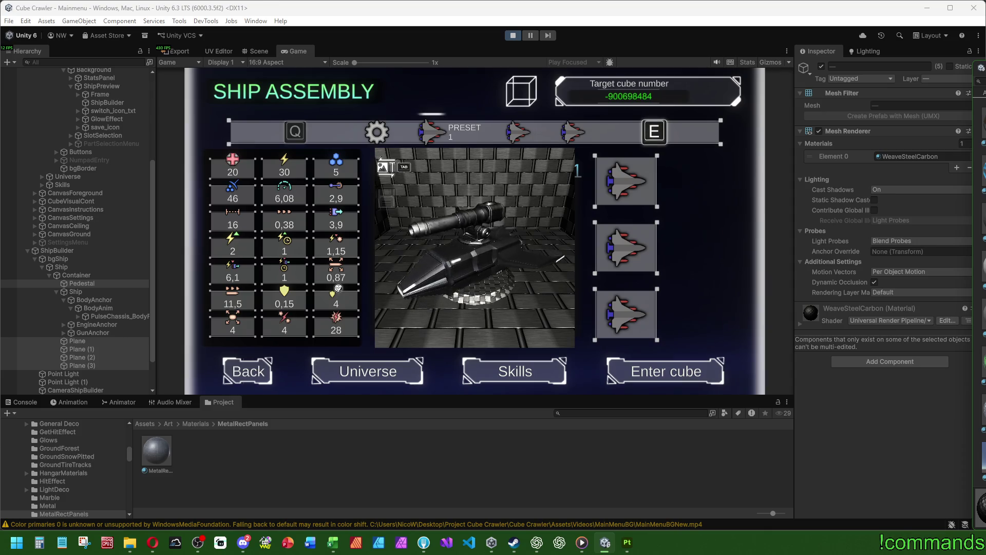
key("Down")
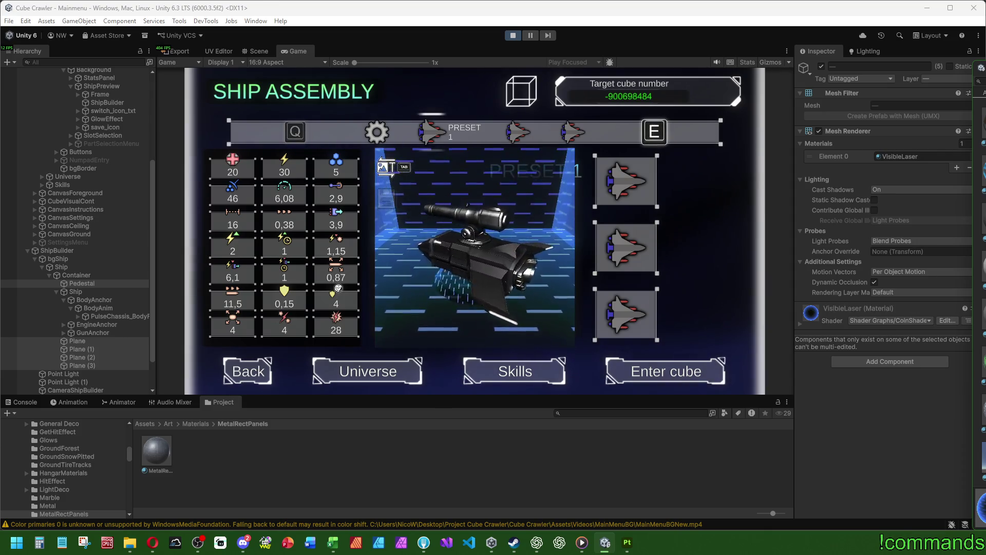
key("Up")
key("Up")
key("Down")
key("Up")
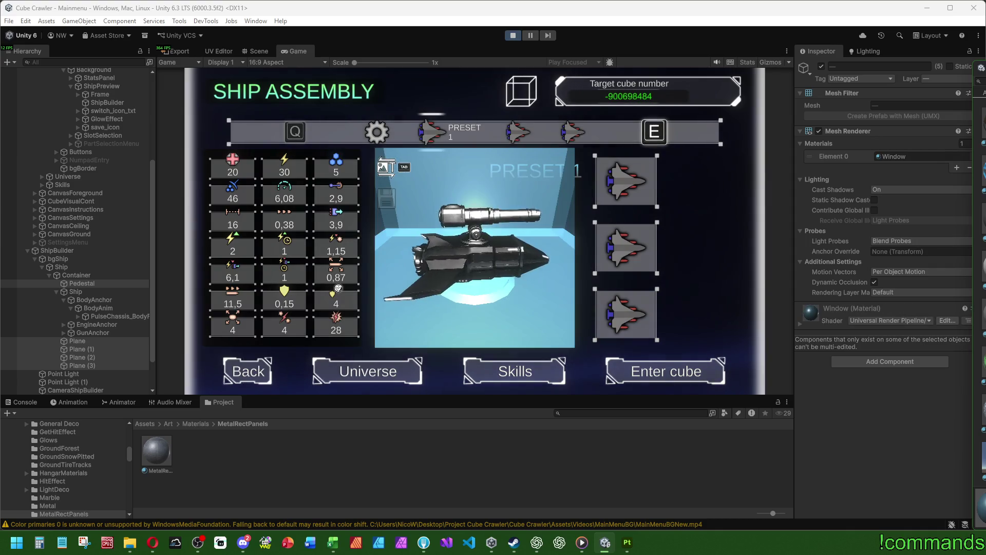
key("Down")
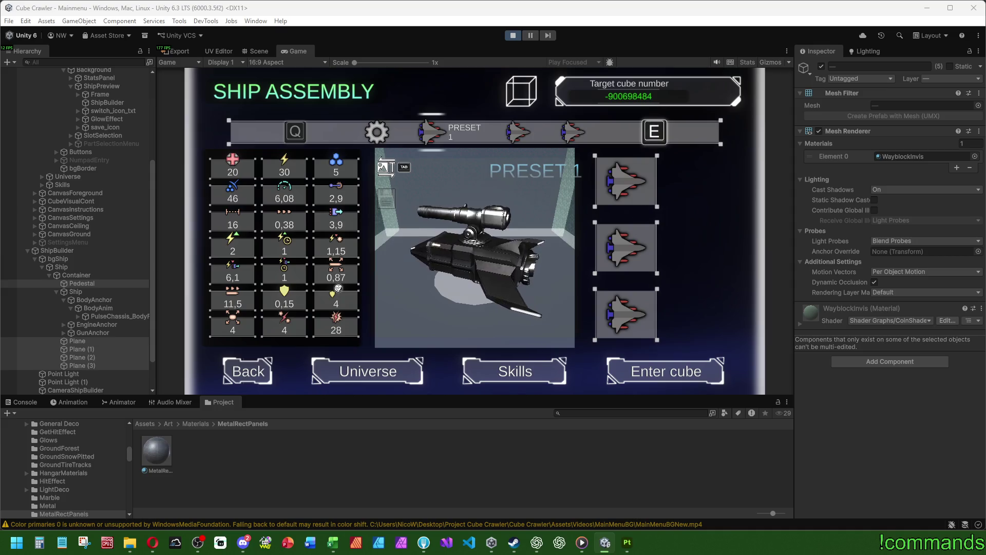
key("Up")
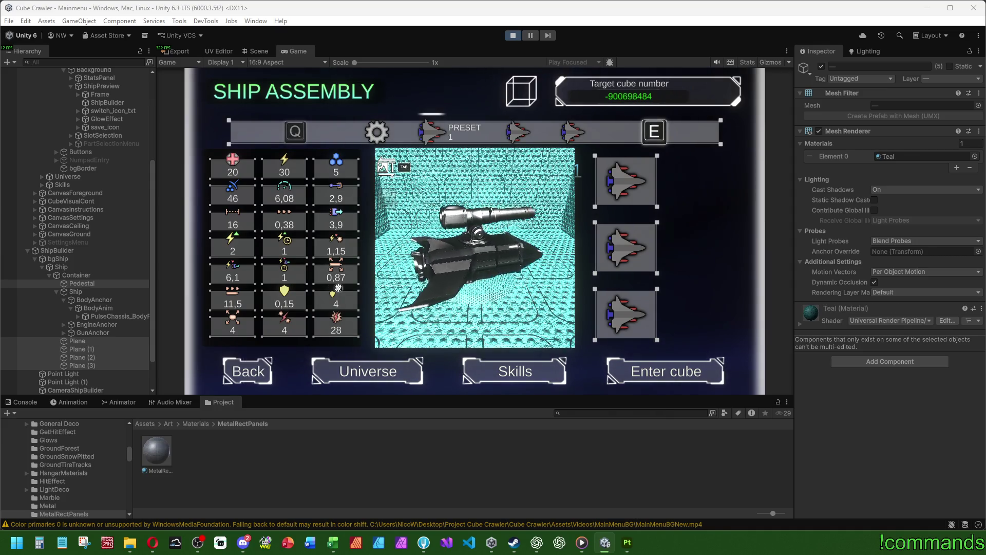
key("Up")
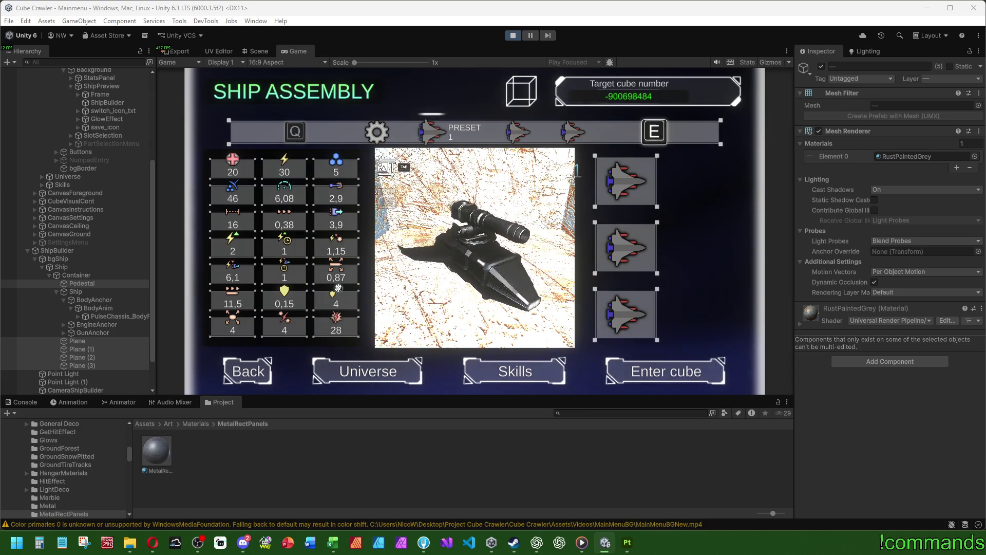
key("Up")
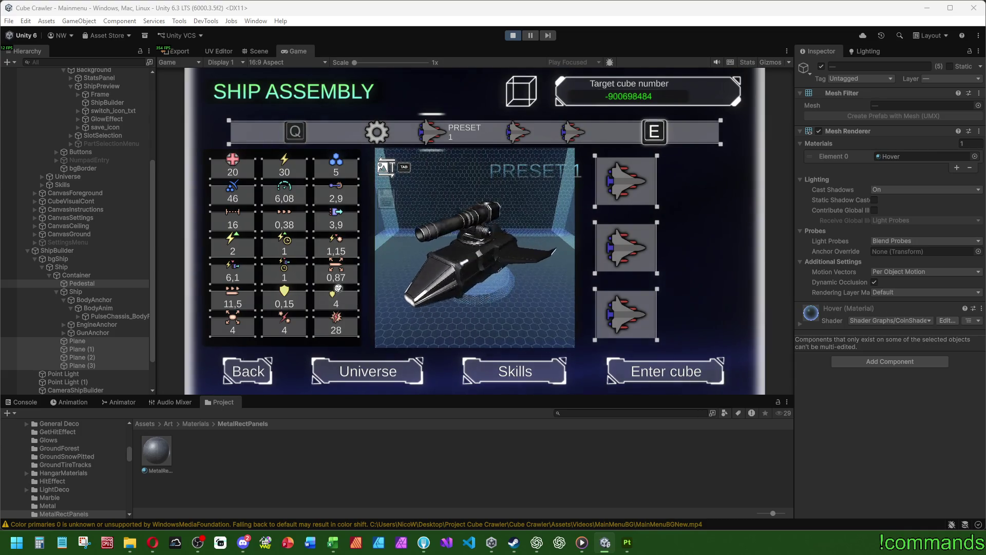
key("Up")
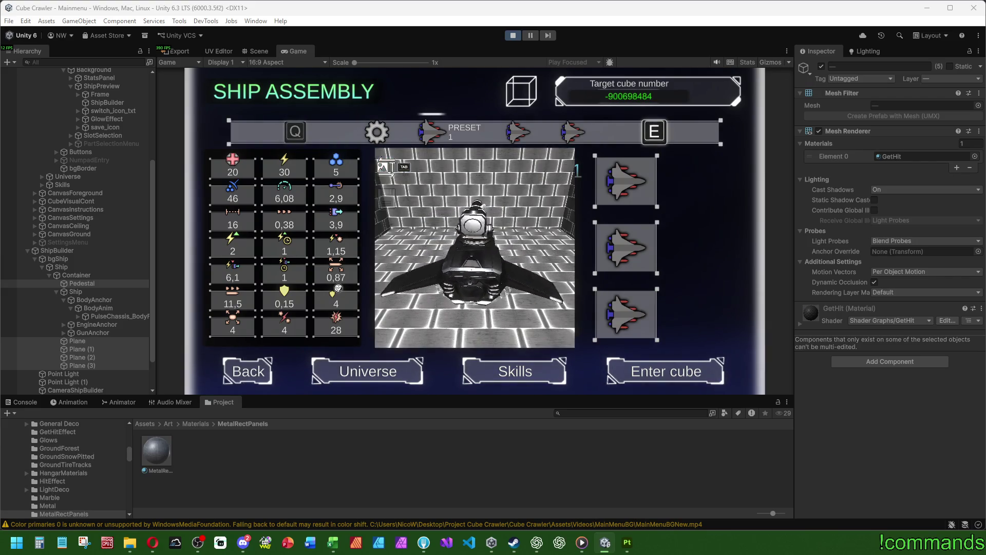
key("Up")
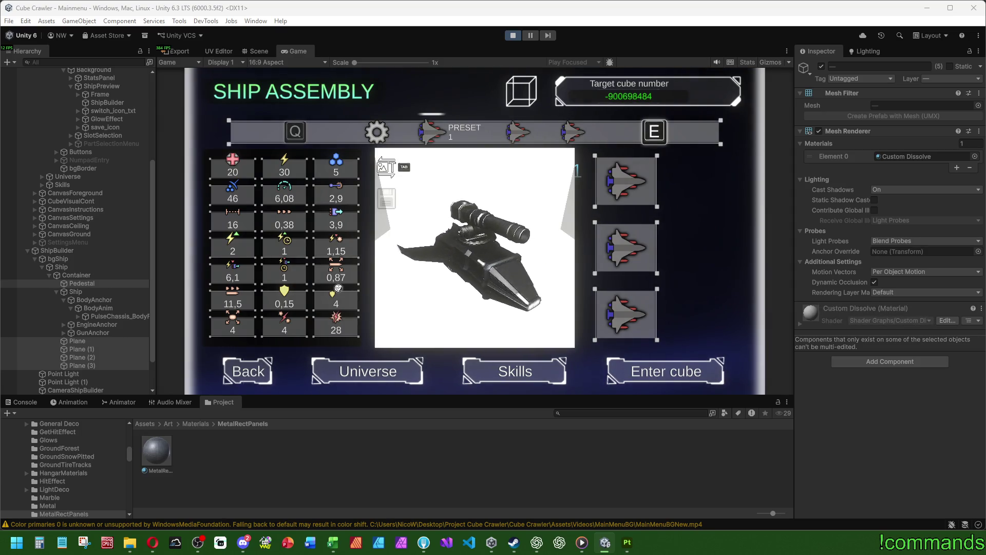
Enter the cube to load the Dungeon stage and enlarge the Game view.
left_click(485, 305)
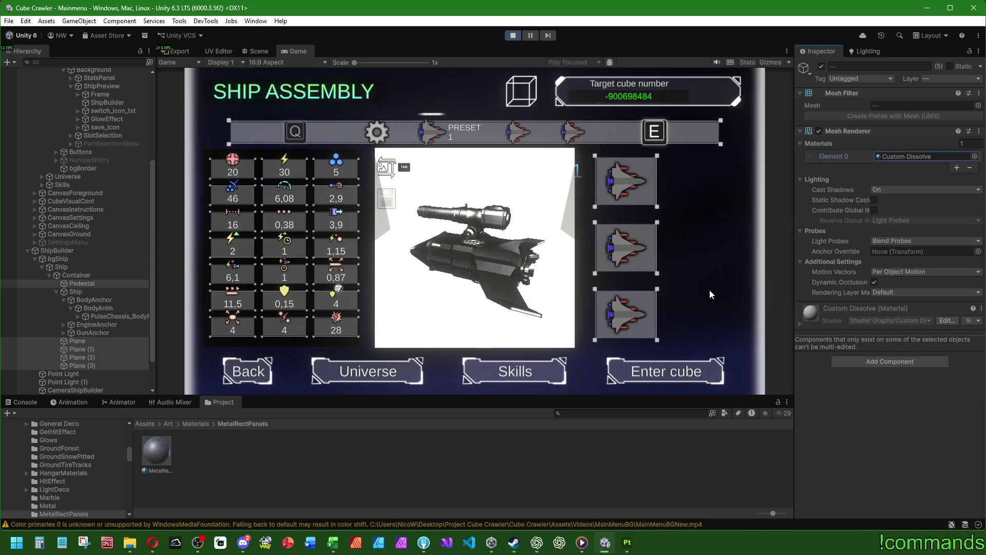
key("Return")
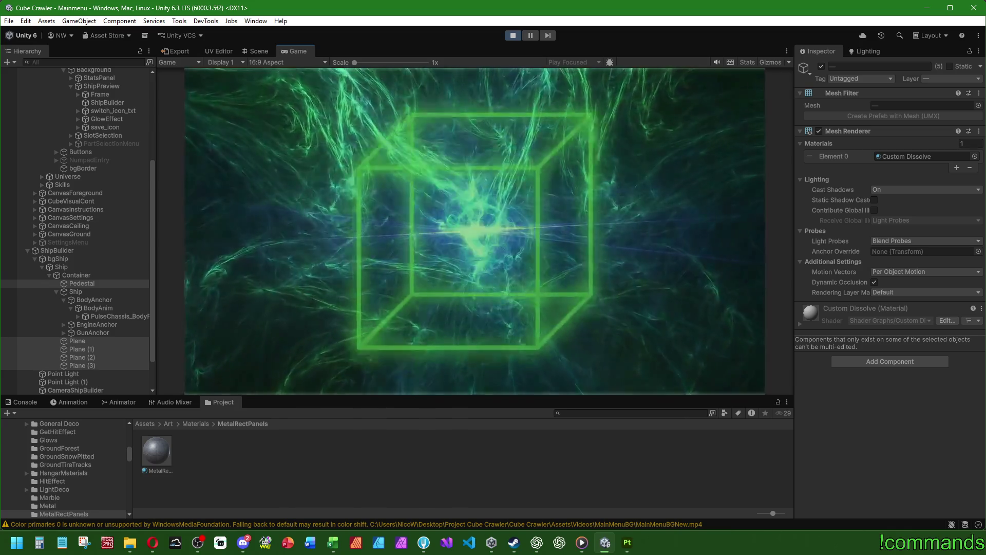
key("super")
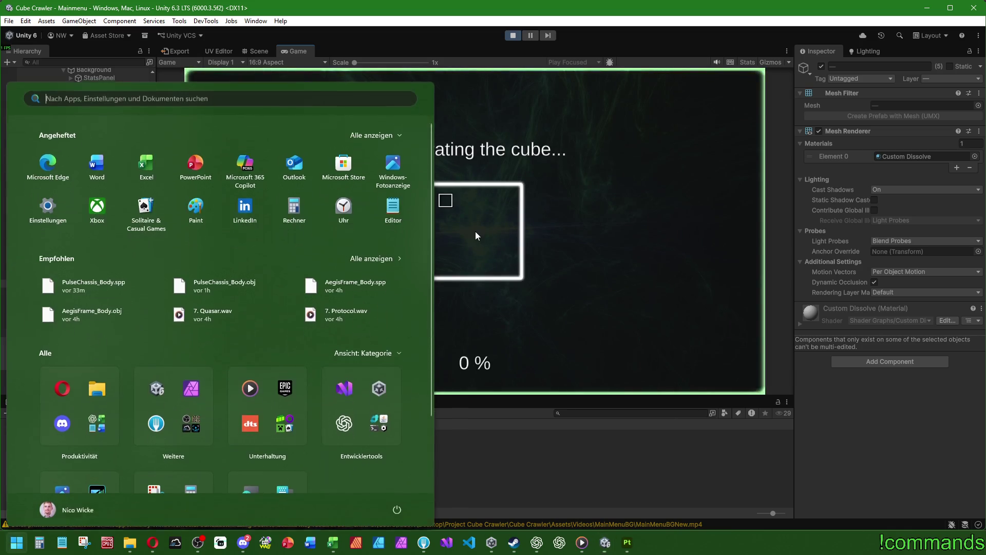
key("super")
key("super")
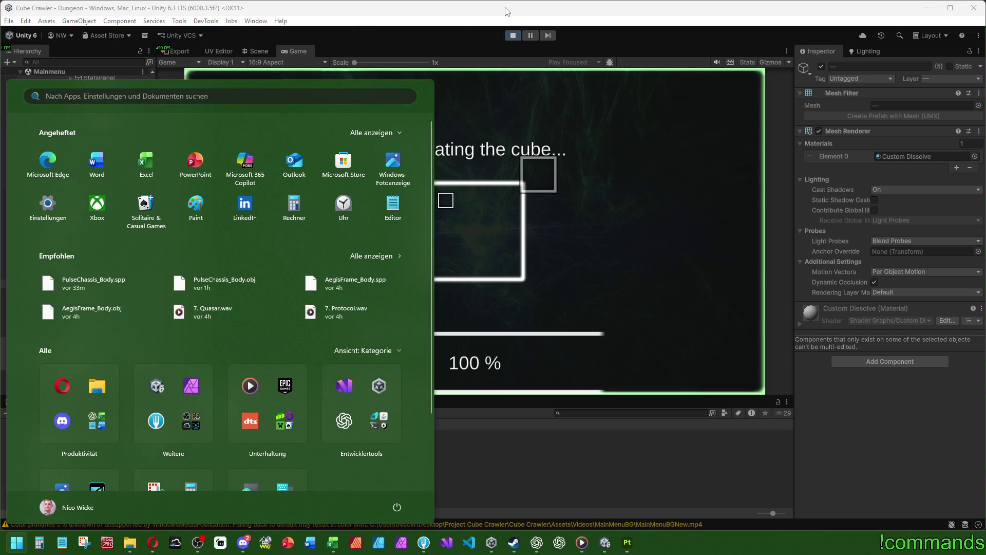
left_click(509, 215)
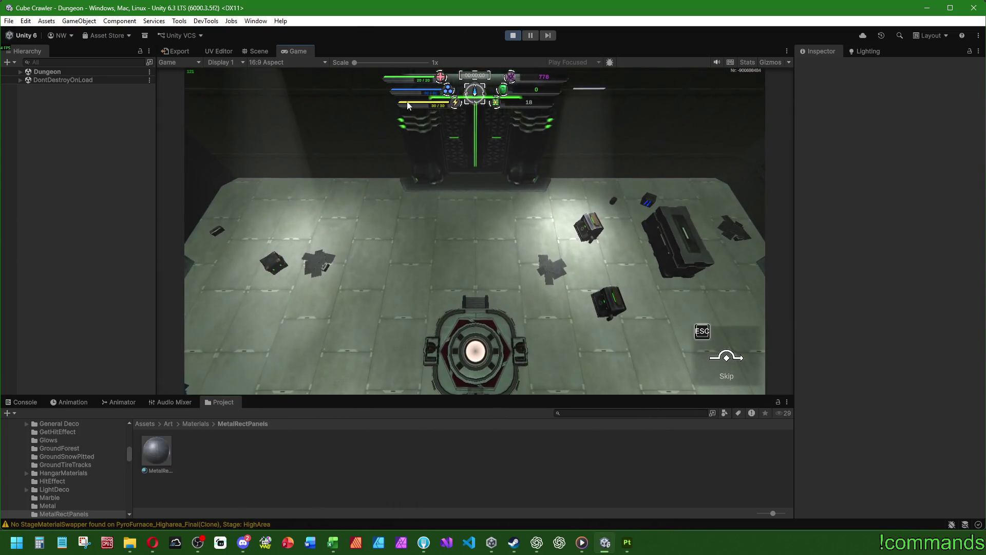
double_click(294, 50)
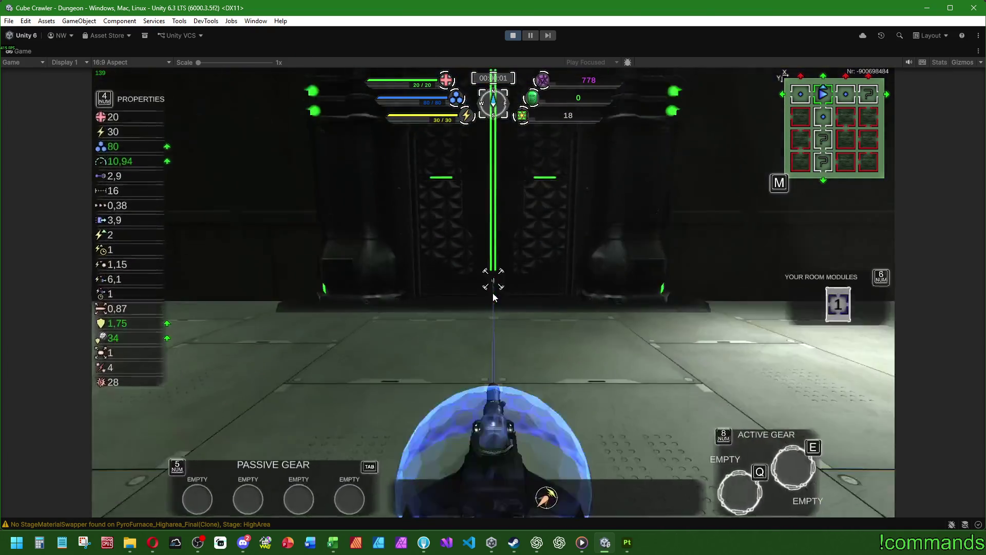
Drive the ship across the room, ram the recycler tower, then exit through the green doorway.
key("d")
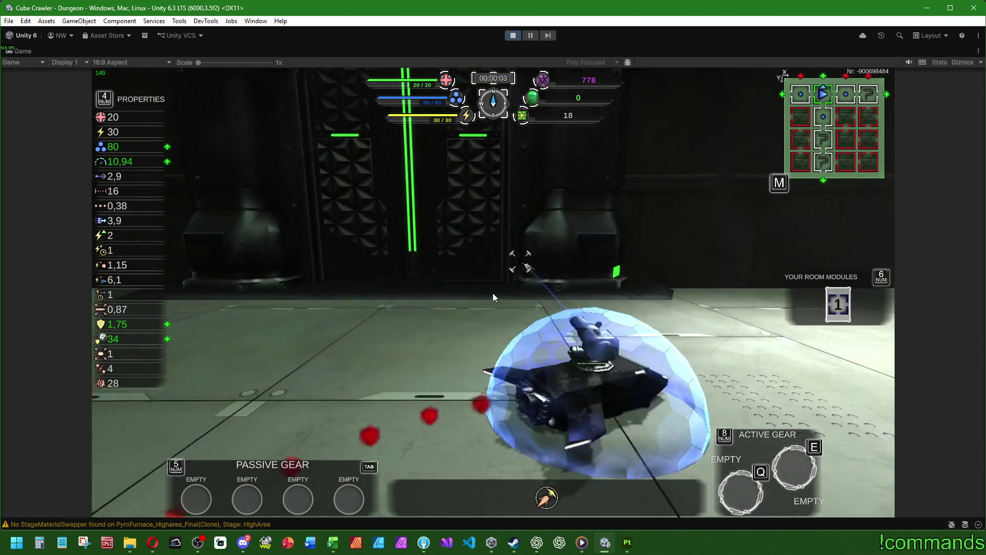
key("d")
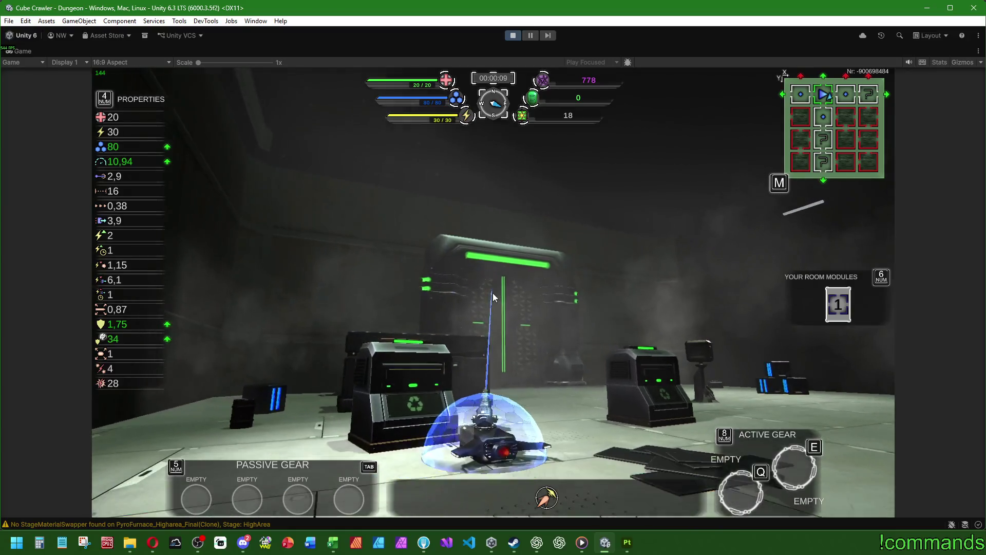
key("a")
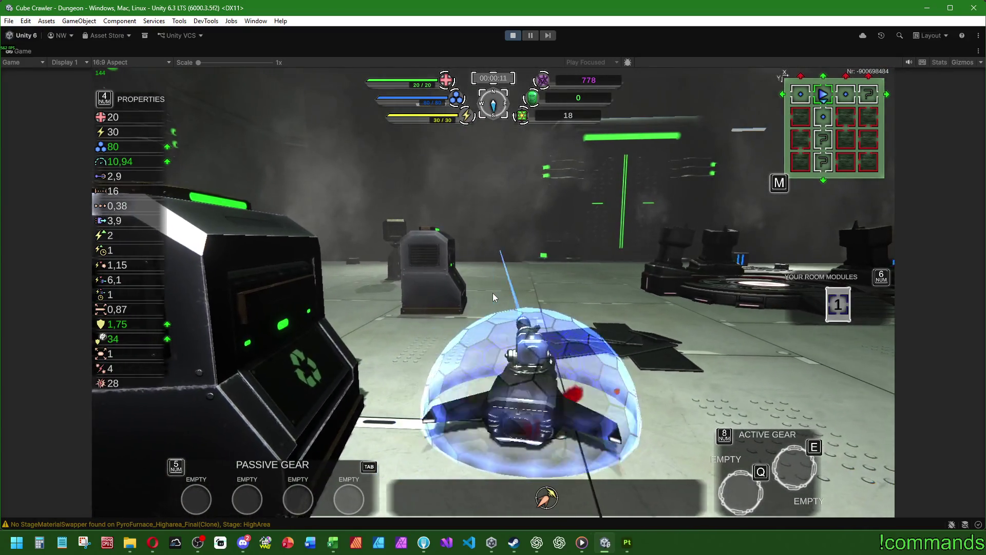
key("a")
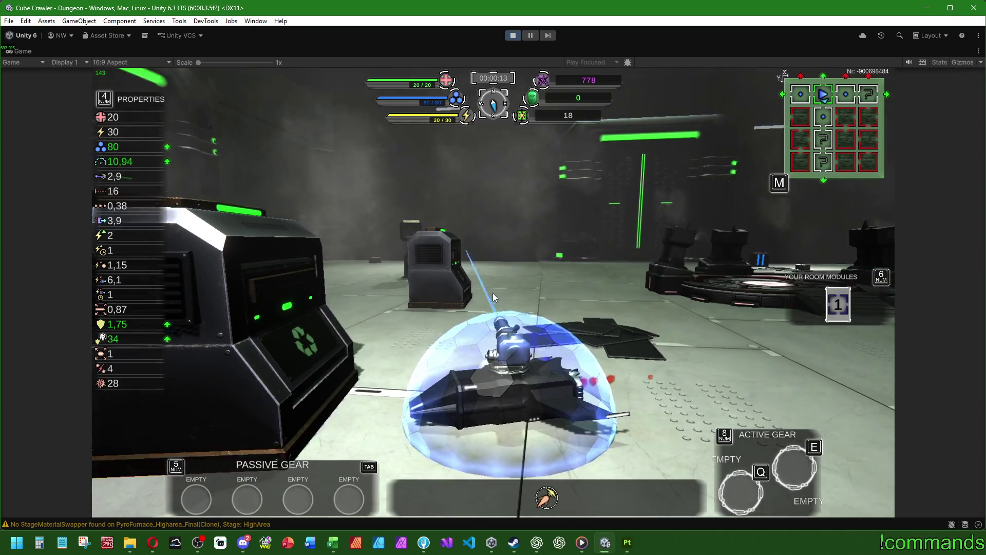
key("a")
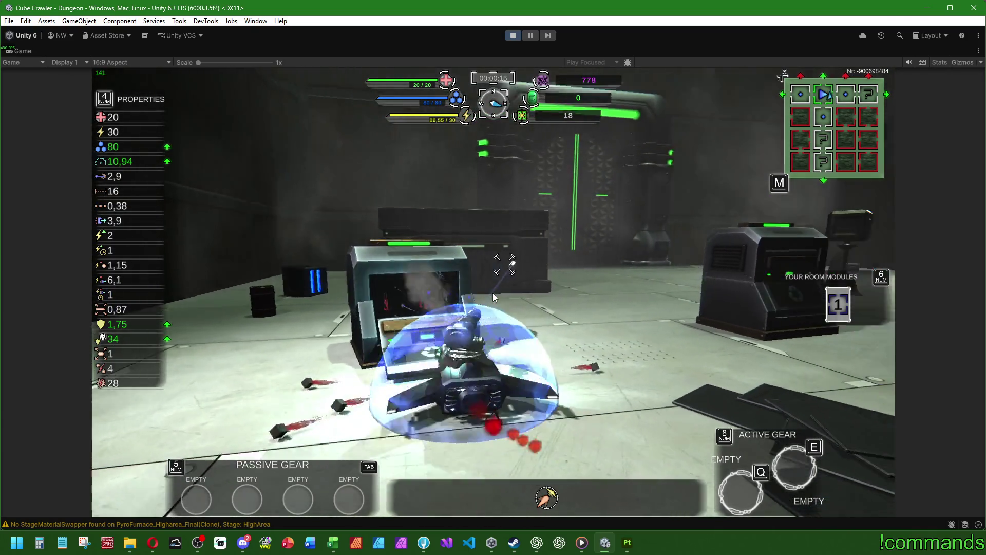
key("a")
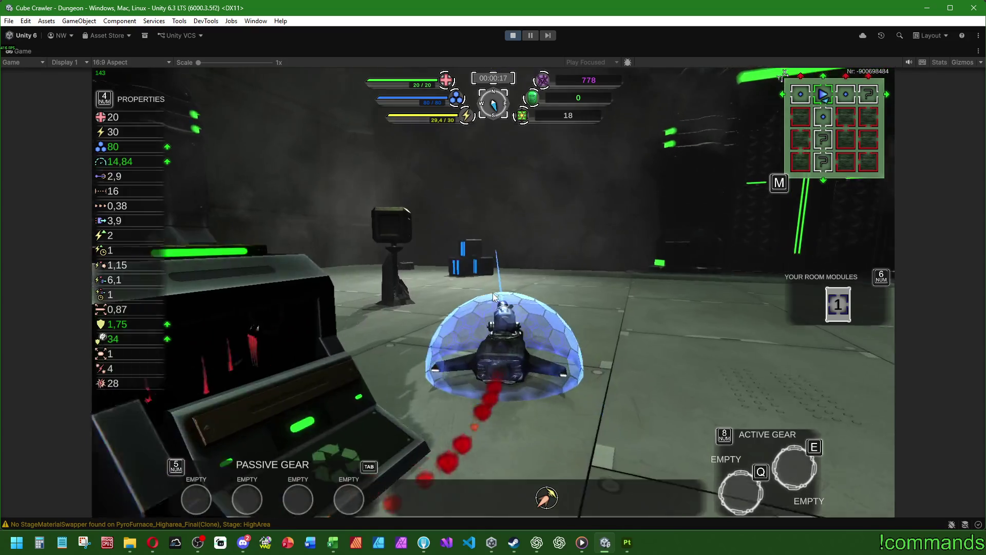
key("w")
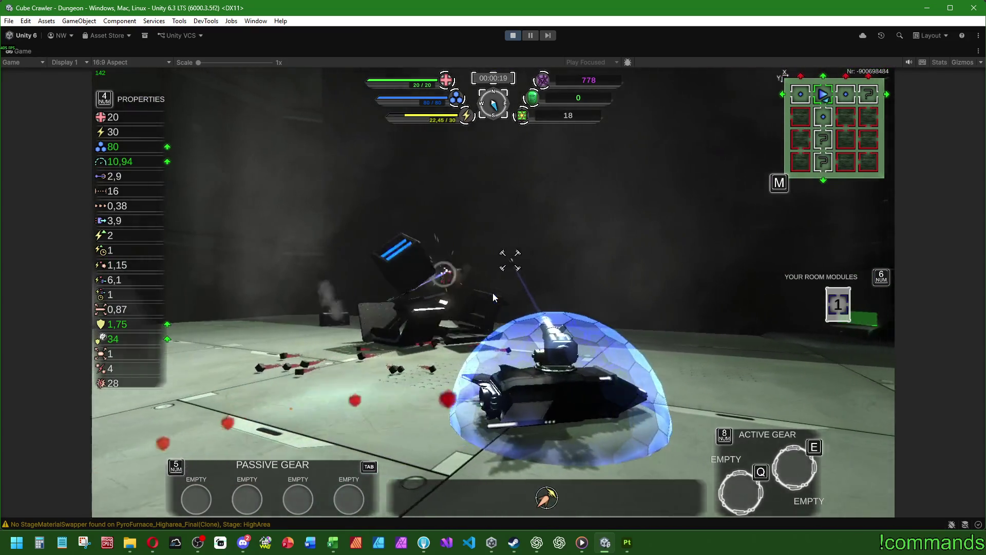
key("d")
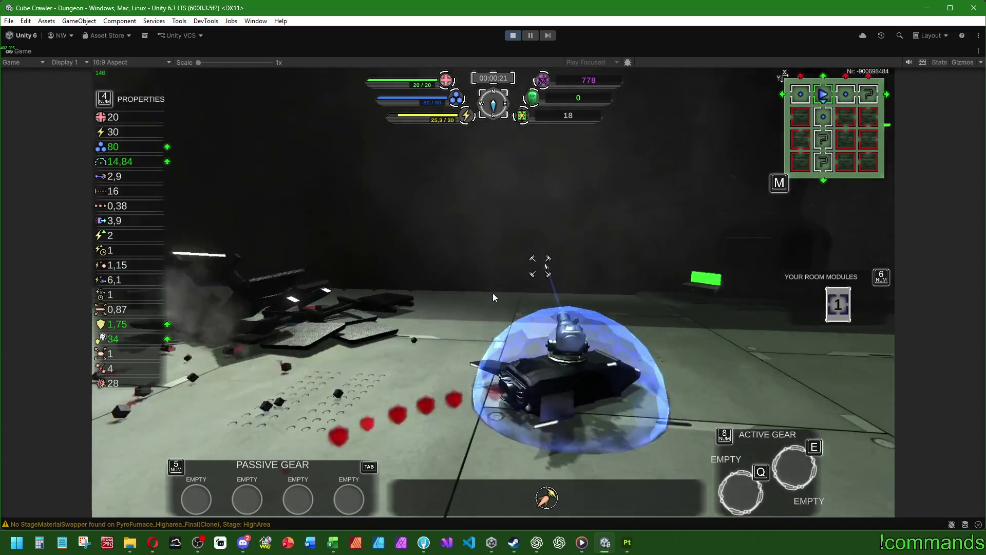
key("d")
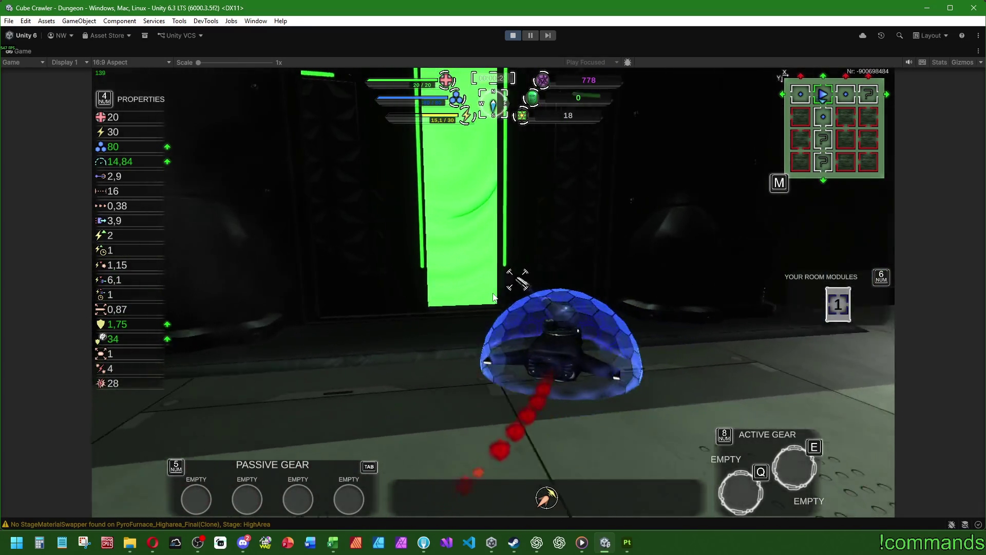
key("w")
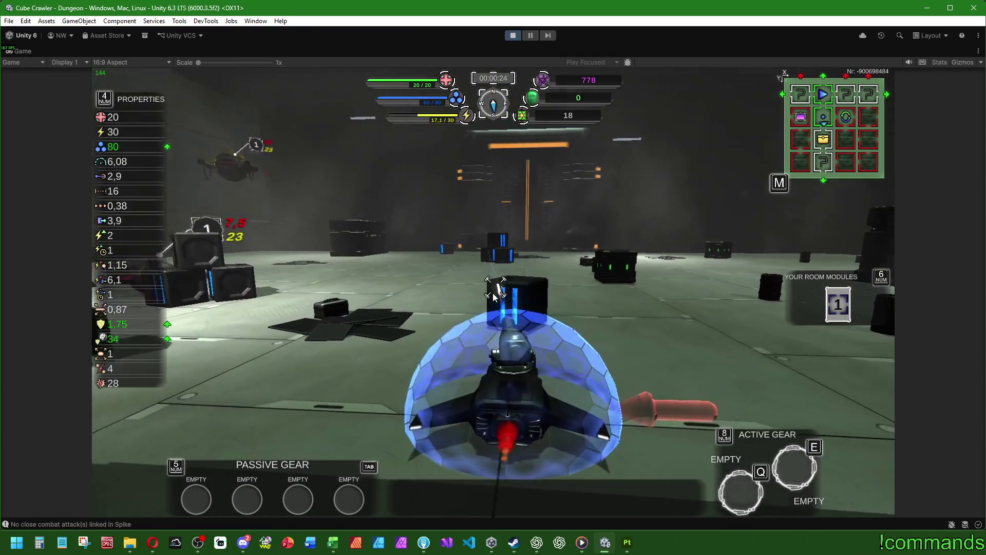
Turn back and forth to fire at the flying enemy drone and the red turret among the fires.
key("a")
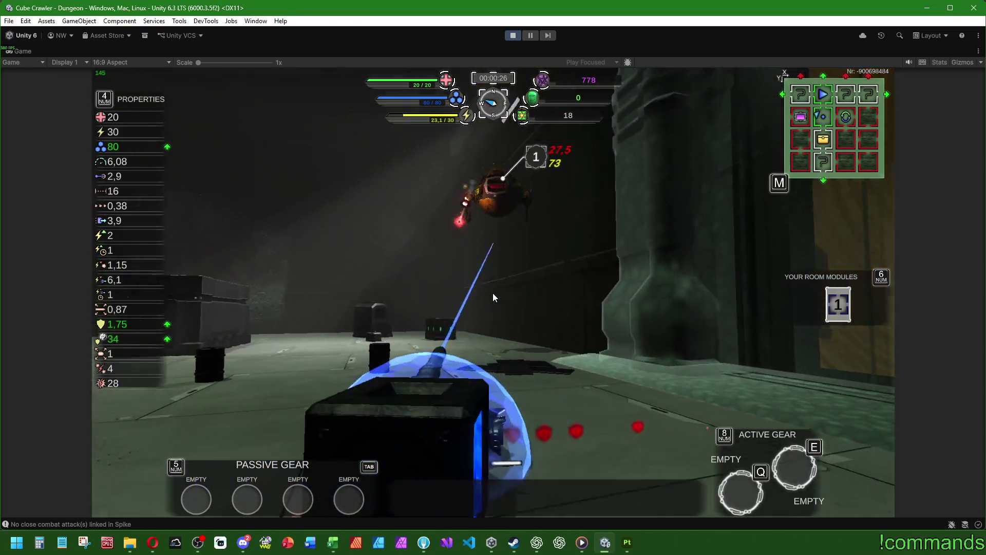
key("d")
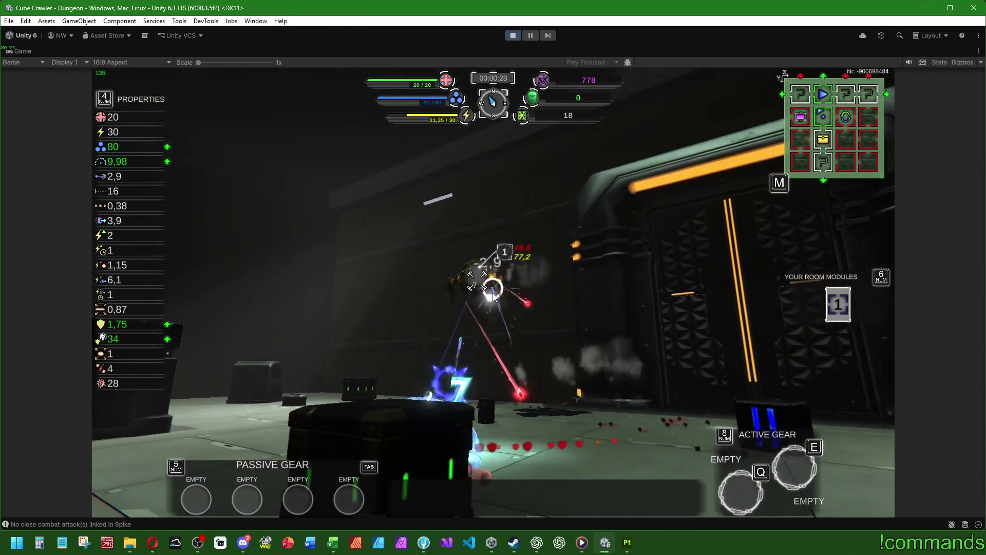
key("a")
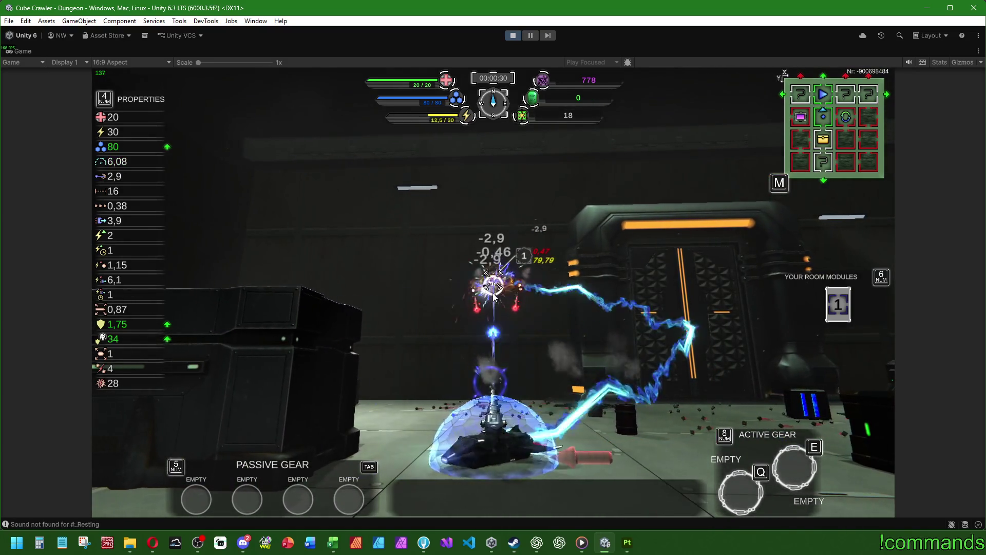
key("d")
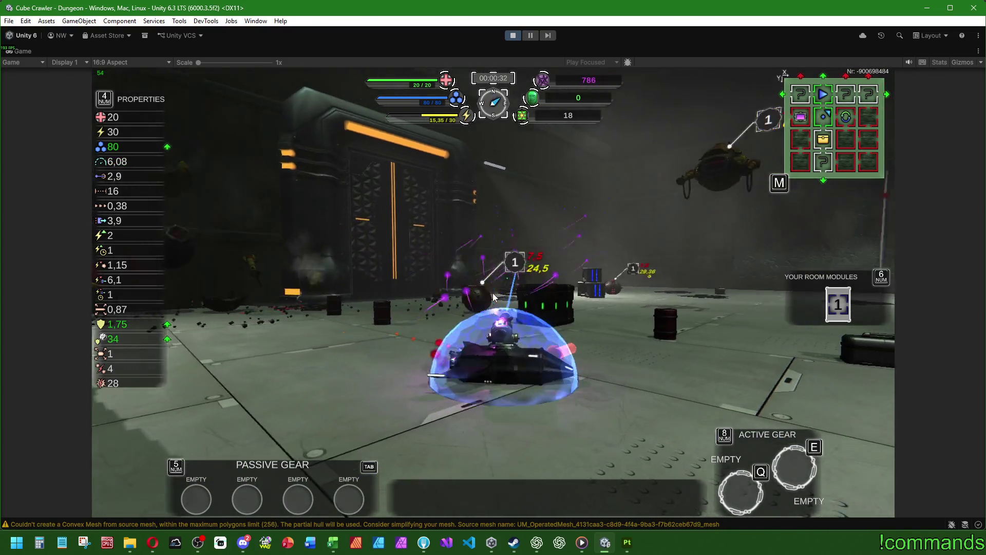
key("d")
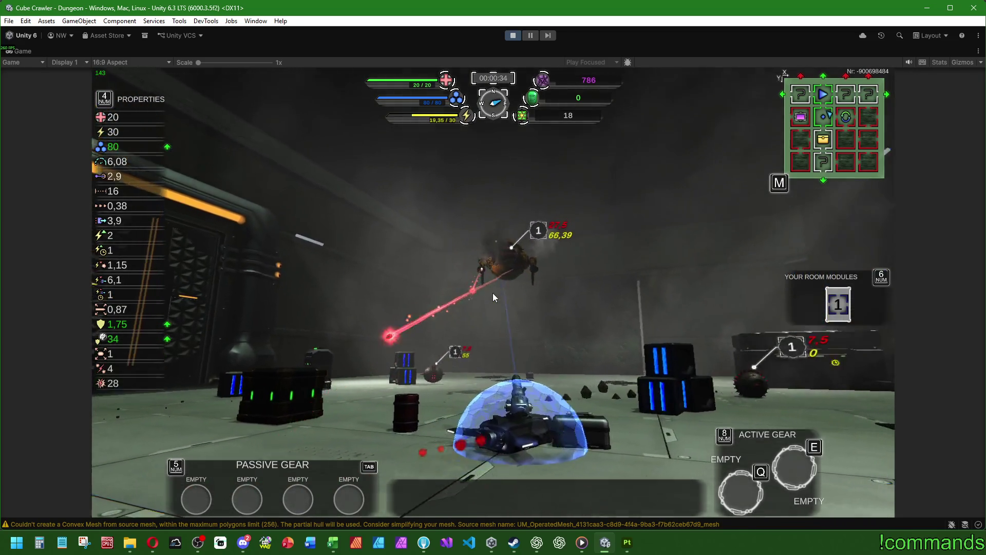
key("a")
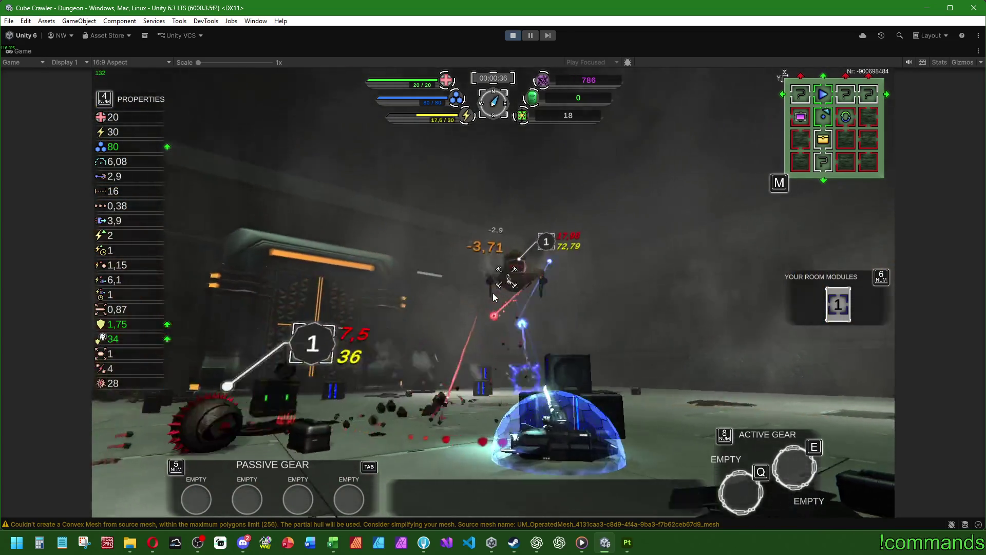
key("a")
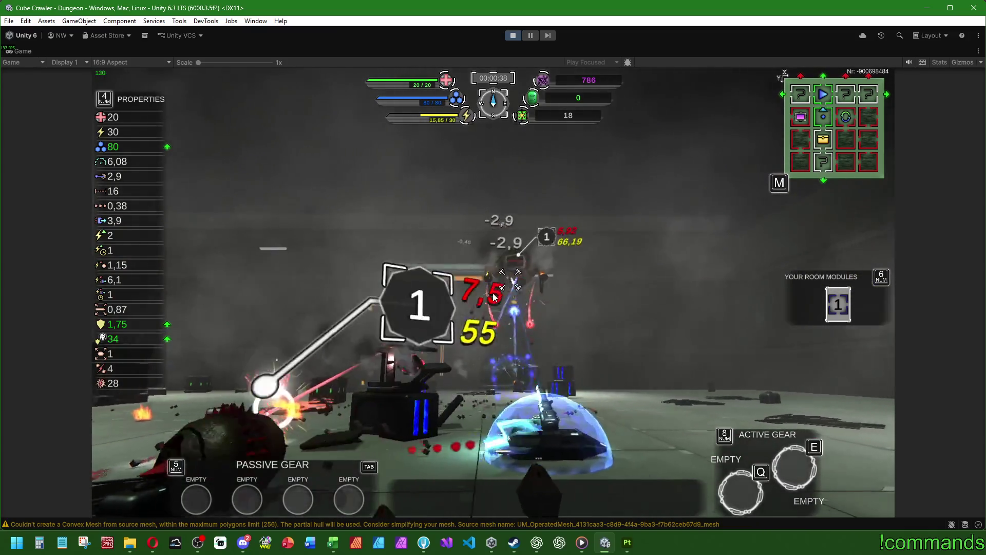
key("a")
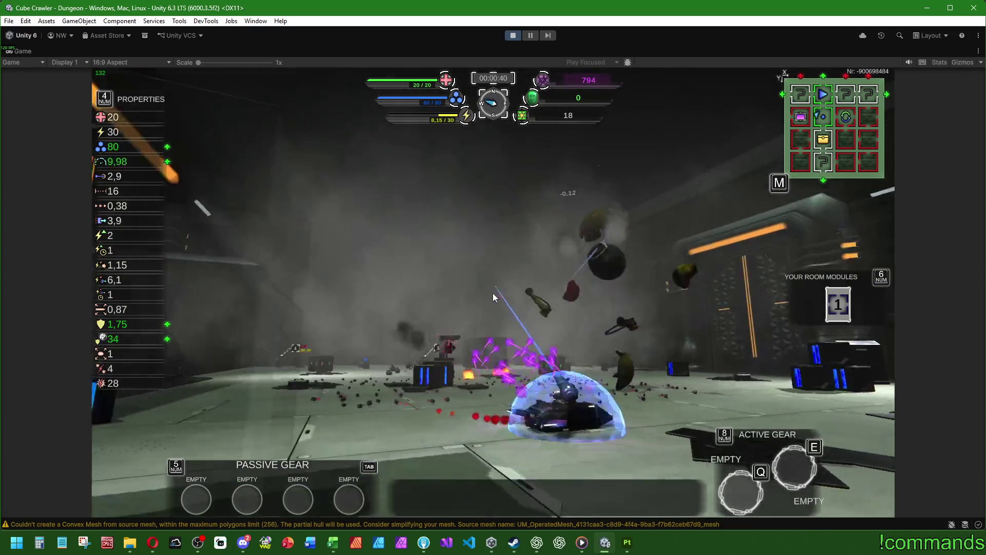
key("a")
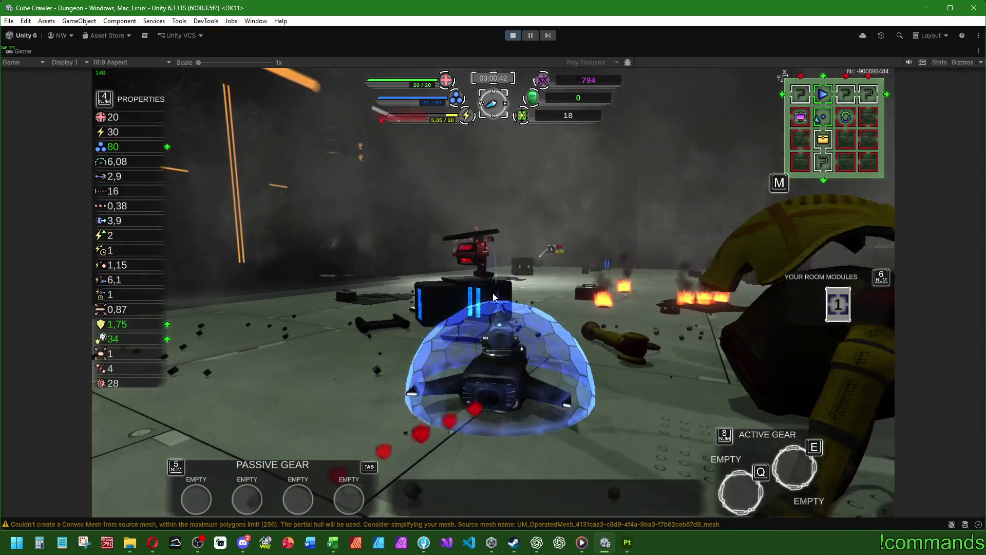
key("a")
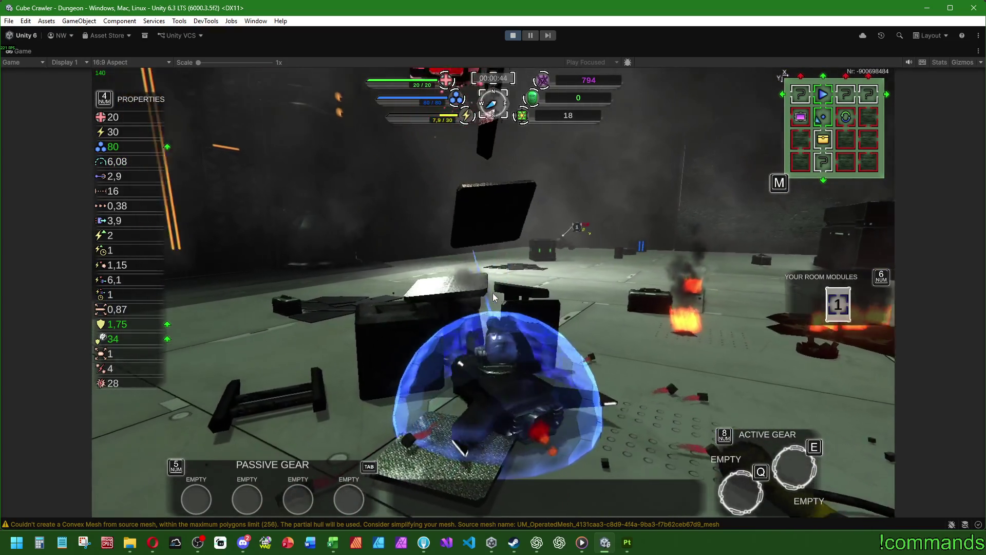
key("a")
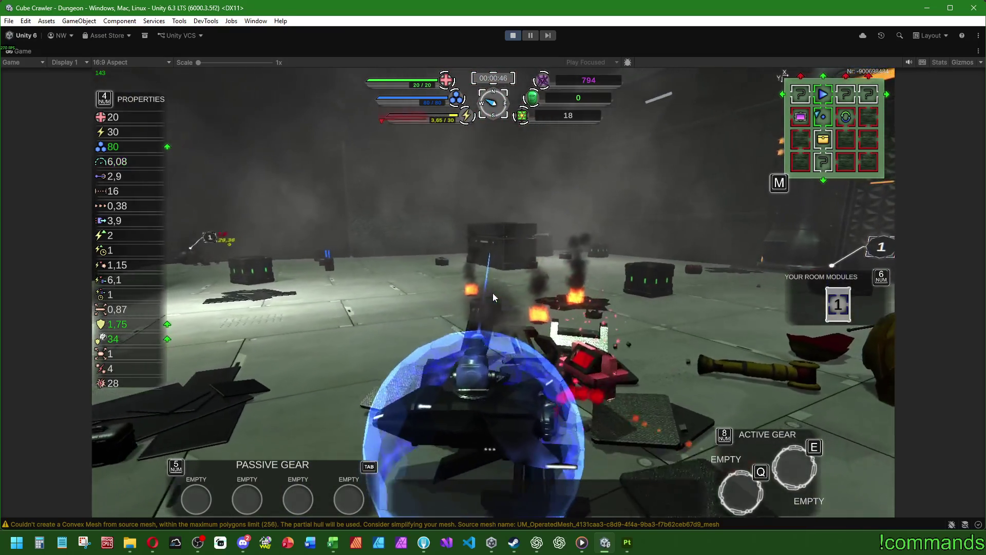
key("a")
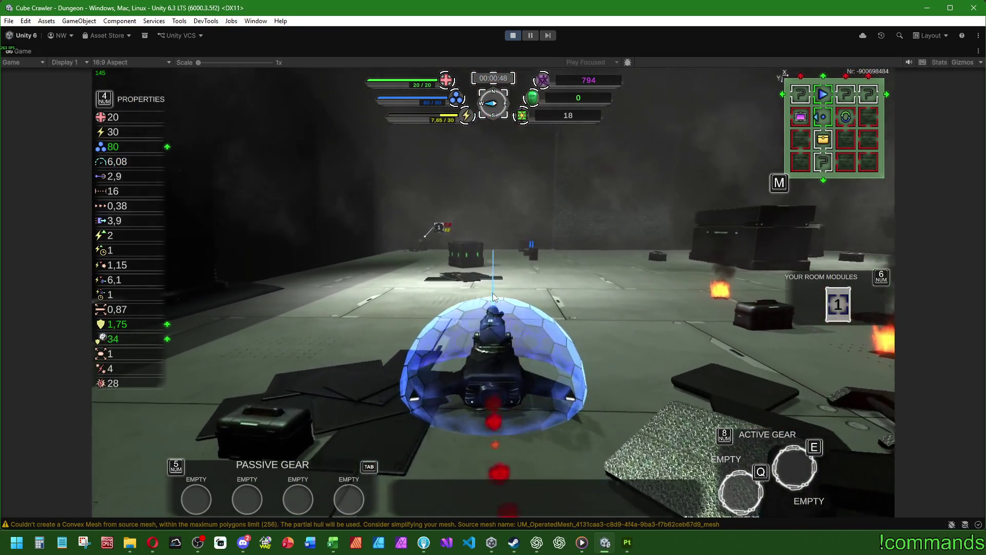
key("a")
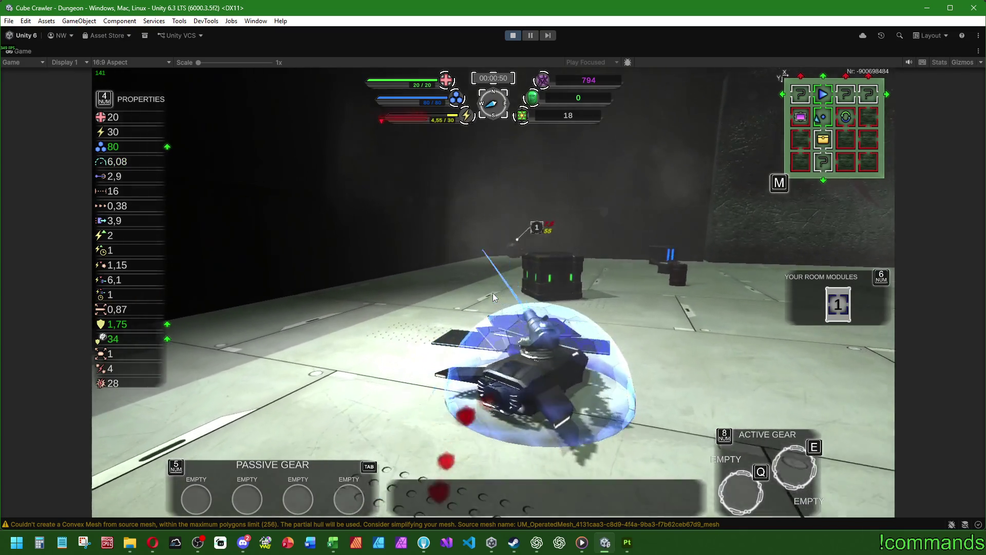
Keep the green-lit crate centred and attack it, then slip past it toward the dark wall.
key("d")
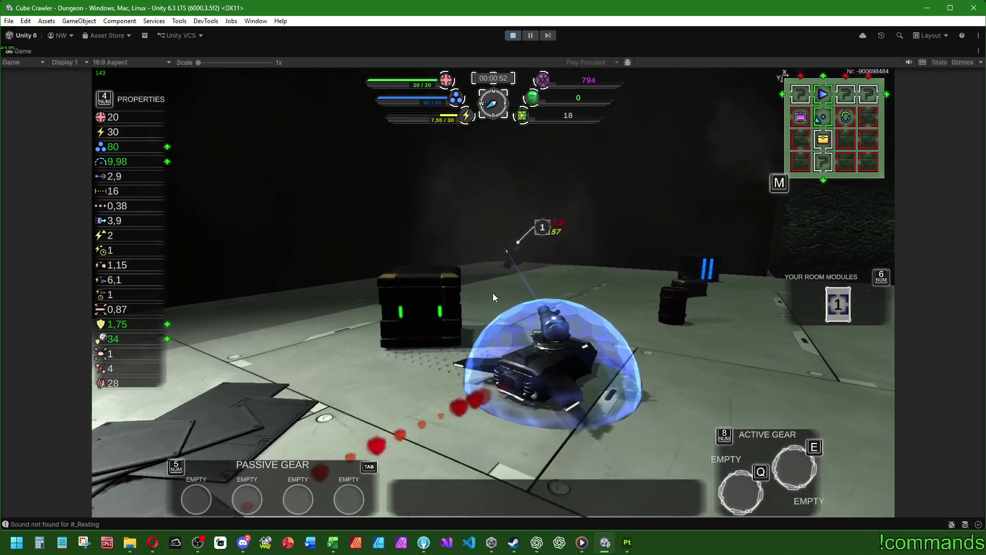
key("d")
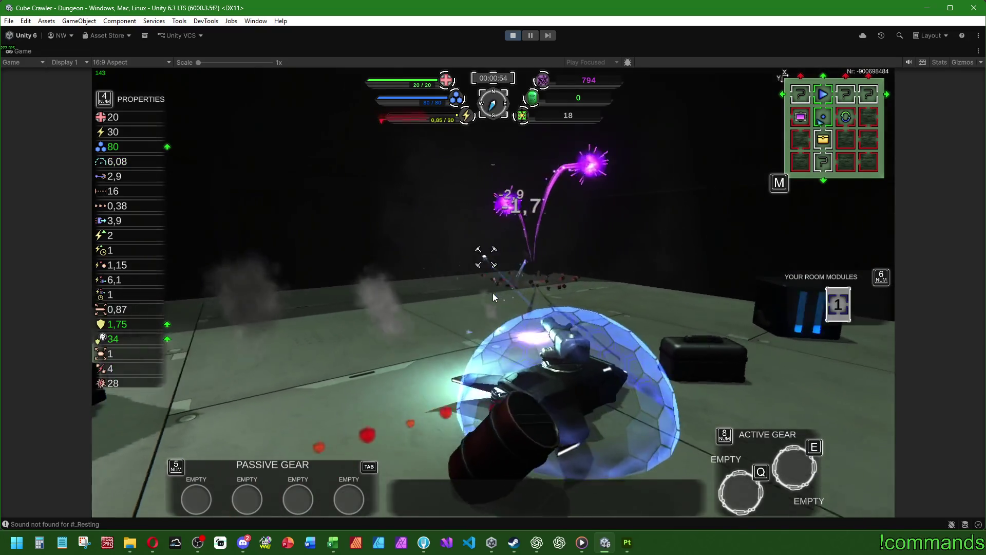
key("a")
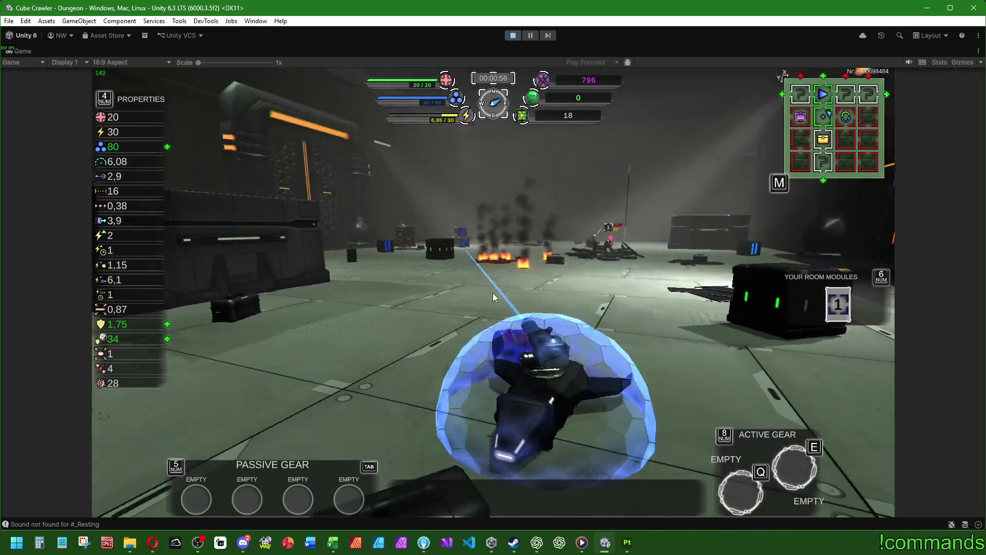
key("a")
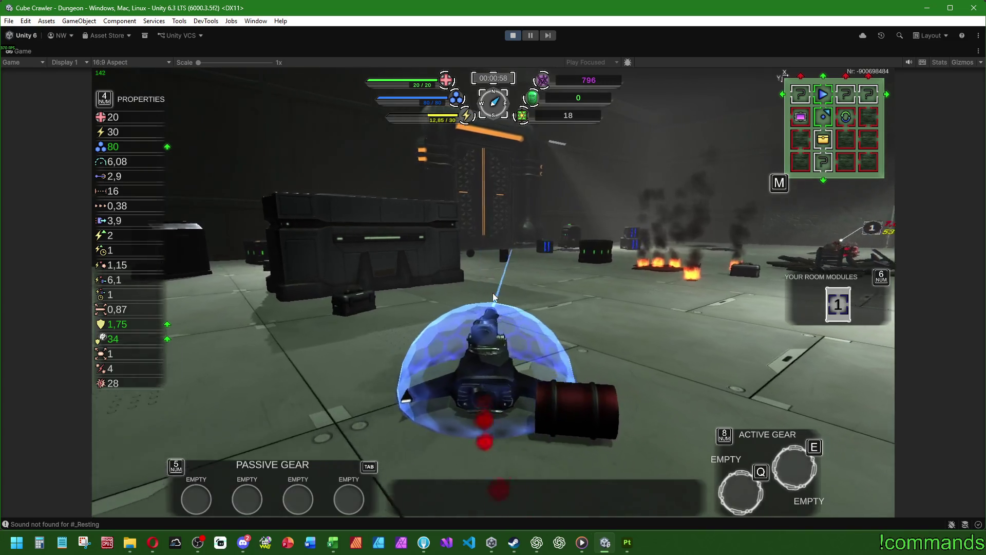
key("d")
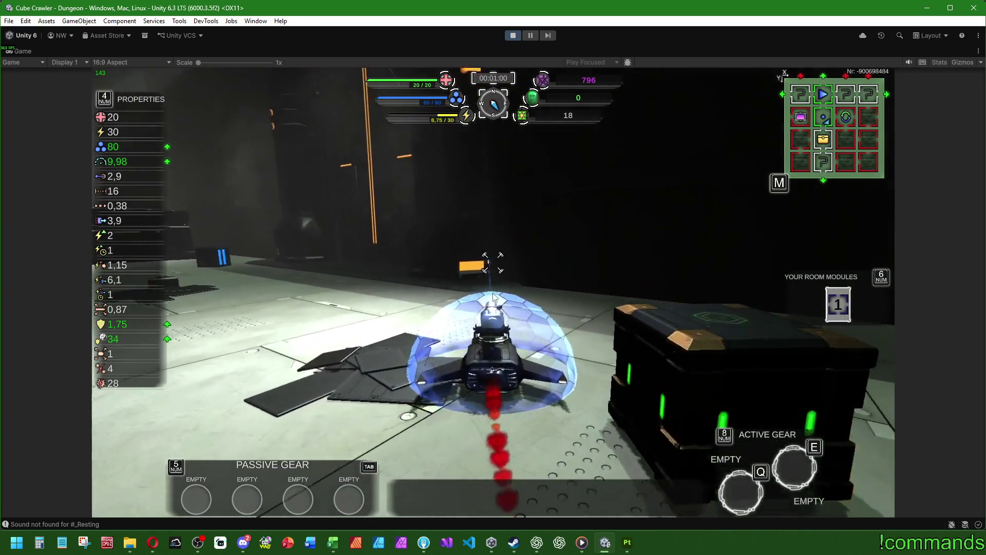
key("a")
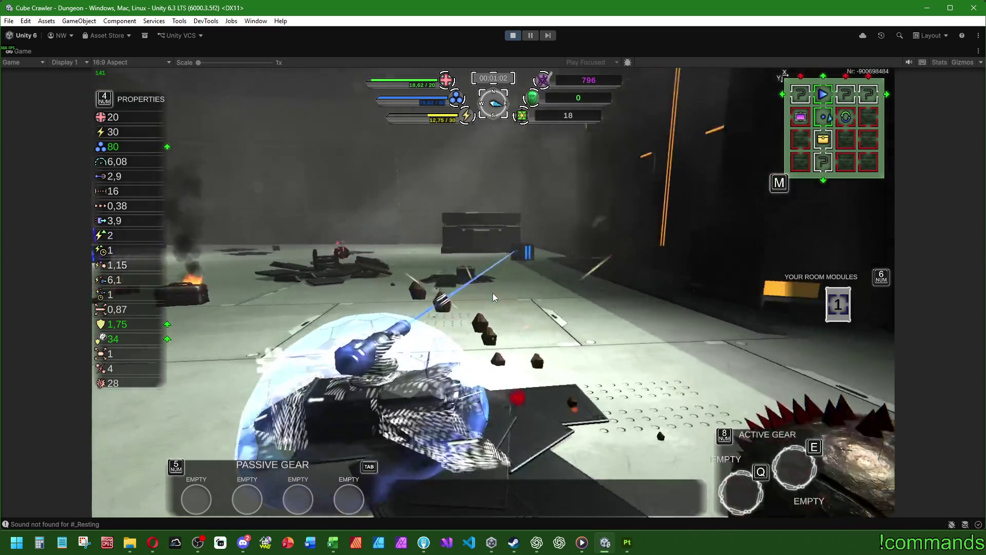
key("d")
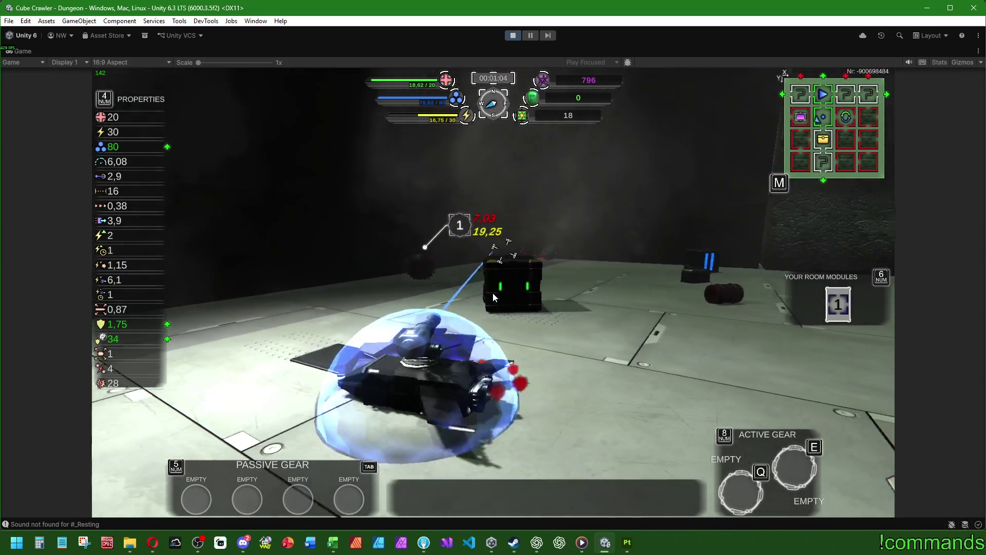
key("a")
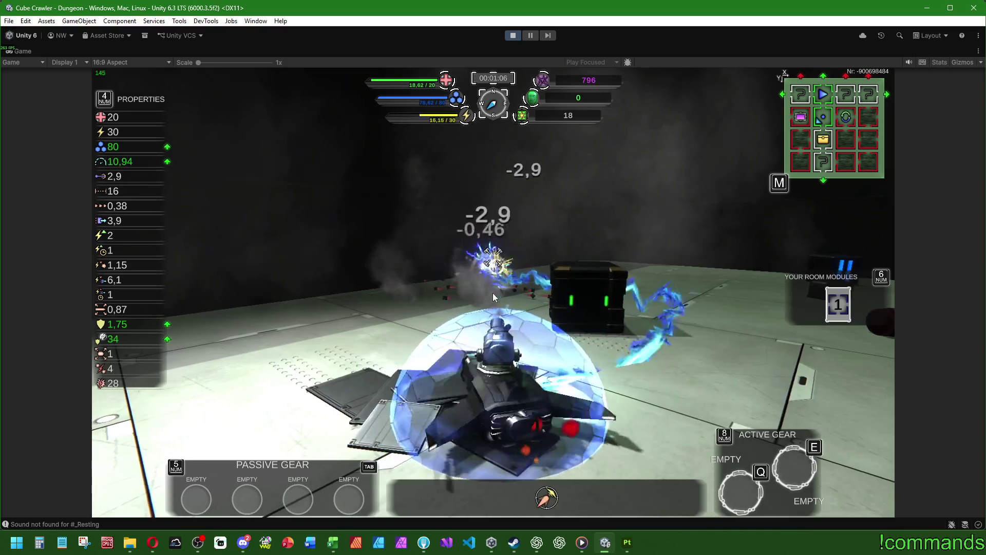
key("a")
key("d")
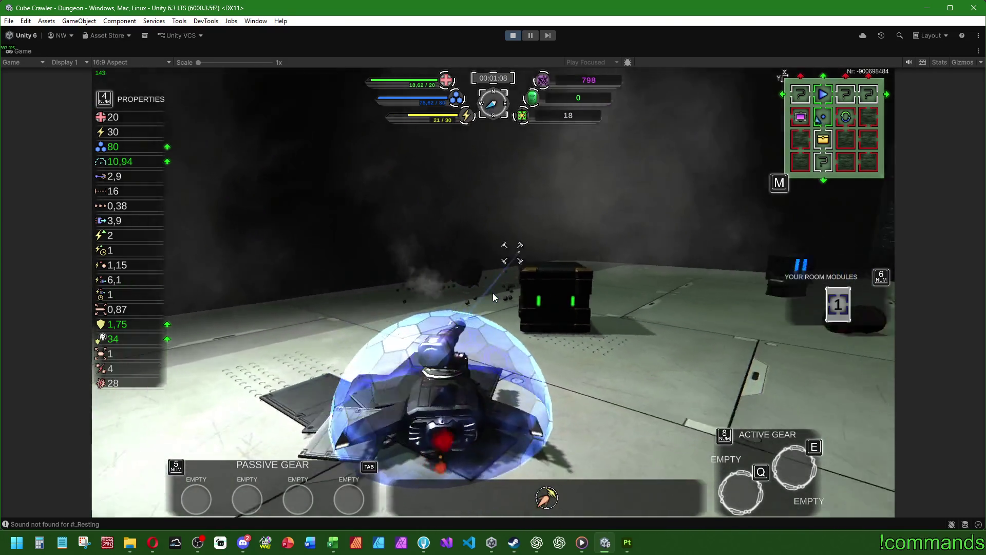
key("d")
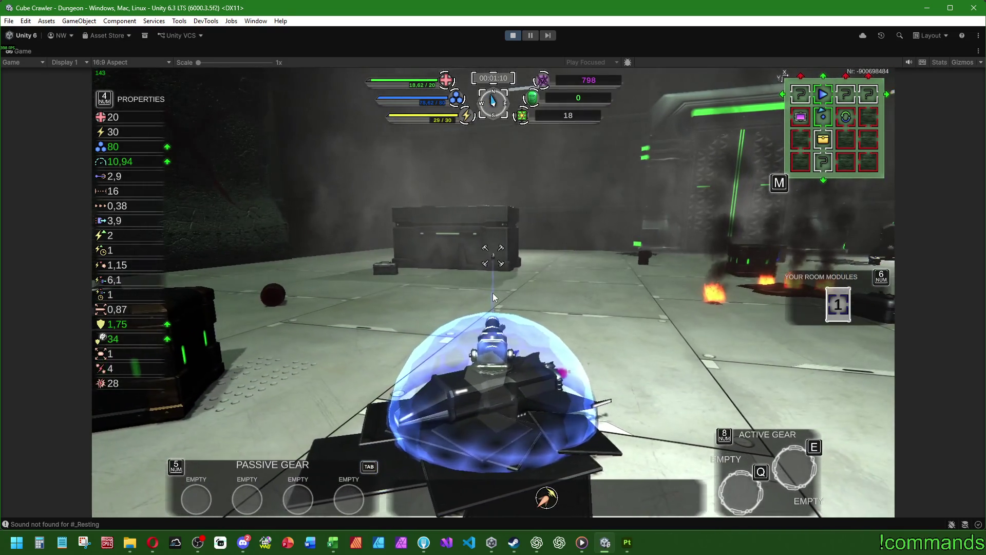
key("d")
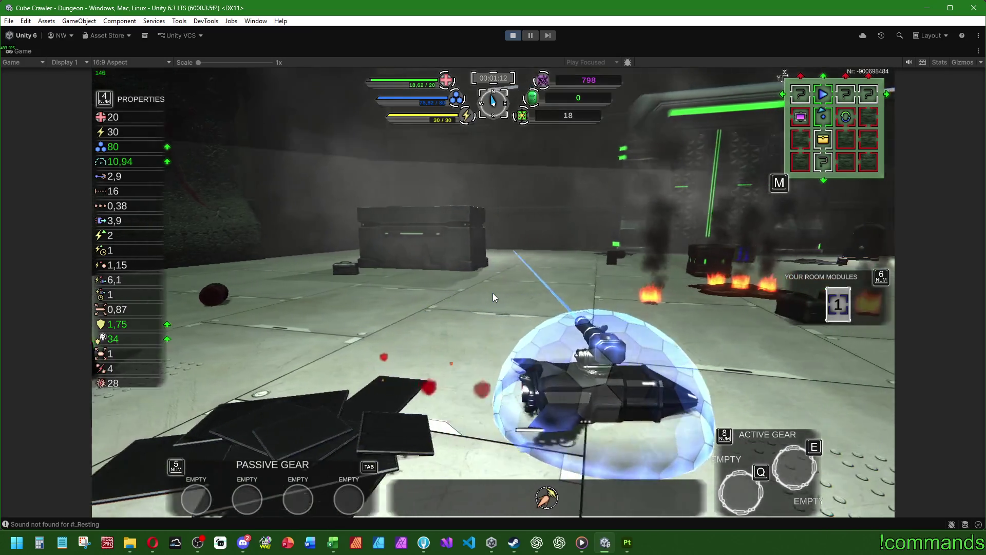
key("d")
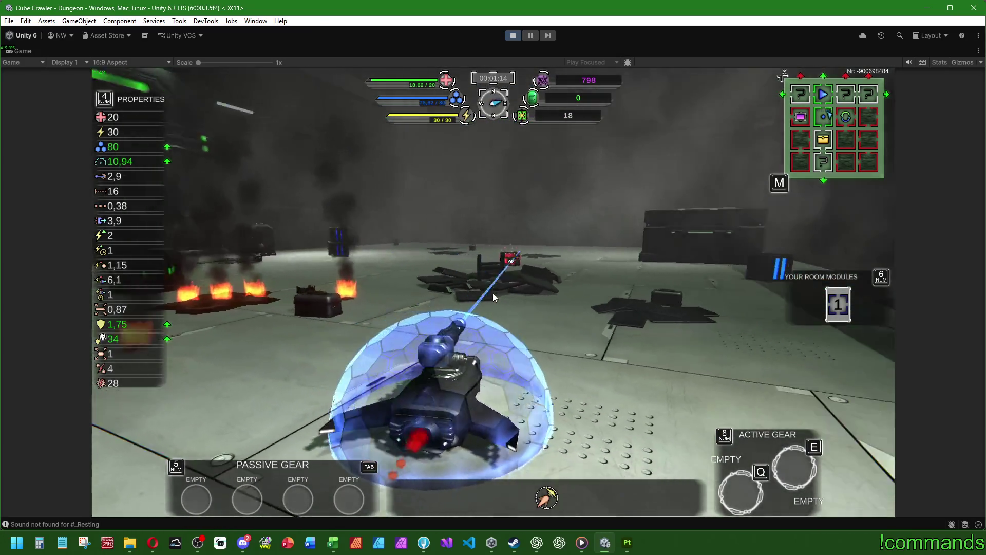
key("d")
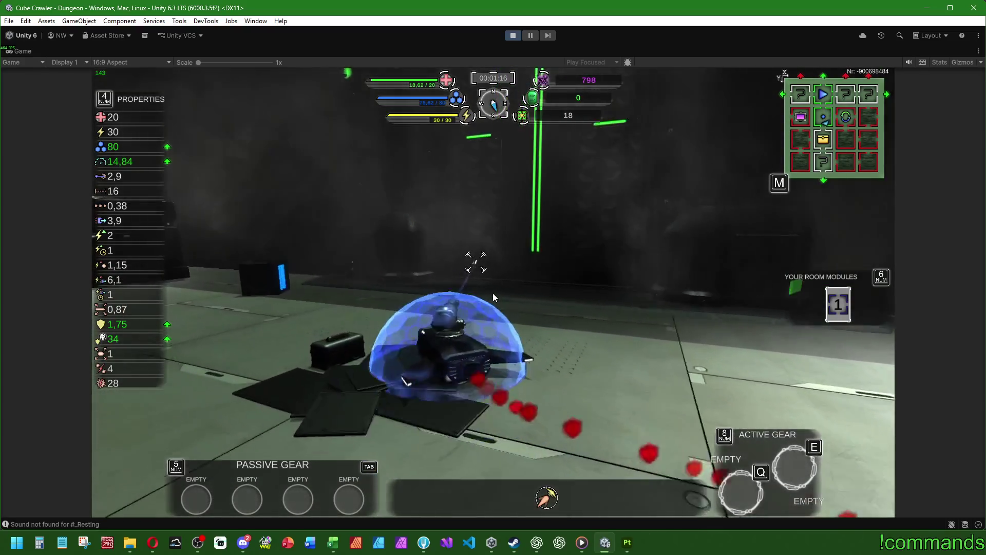
Drive through the green doorways past the blue-lit crates and turret toward the green portal beam.
key("w")
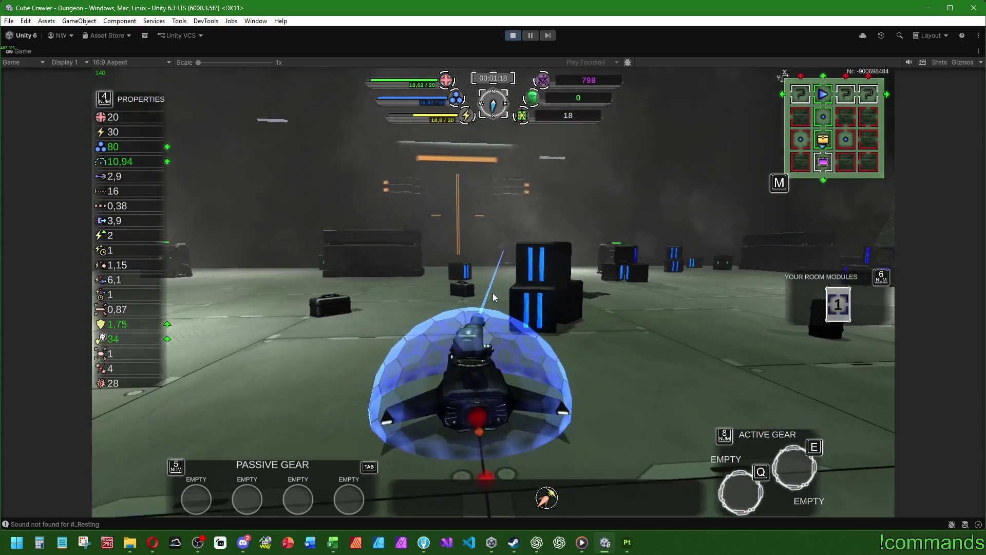
key("w")
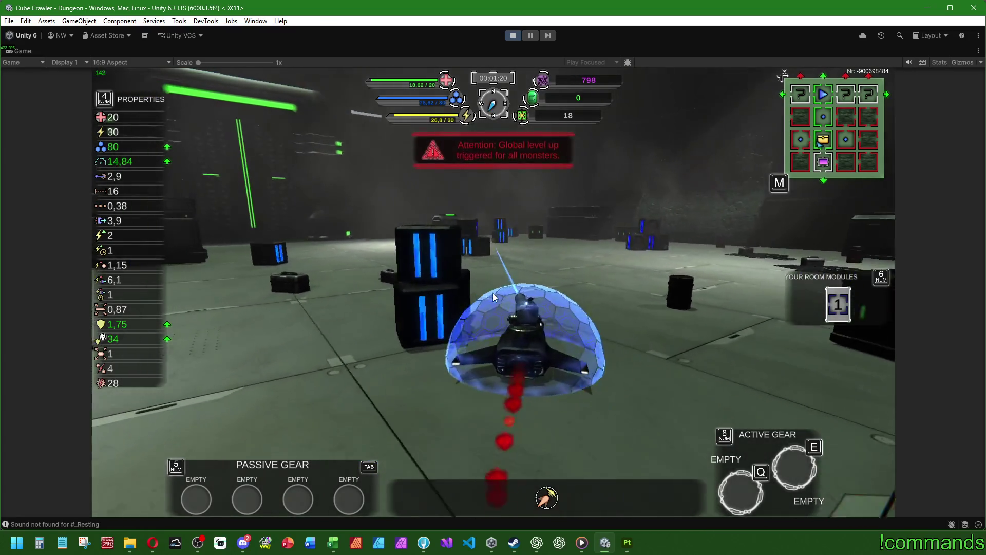
key("d")
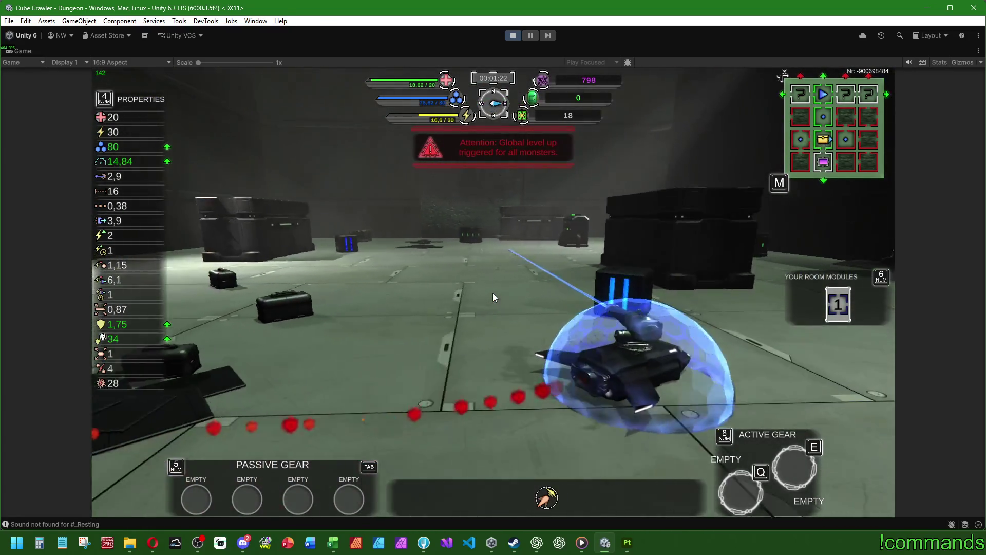
key("a")
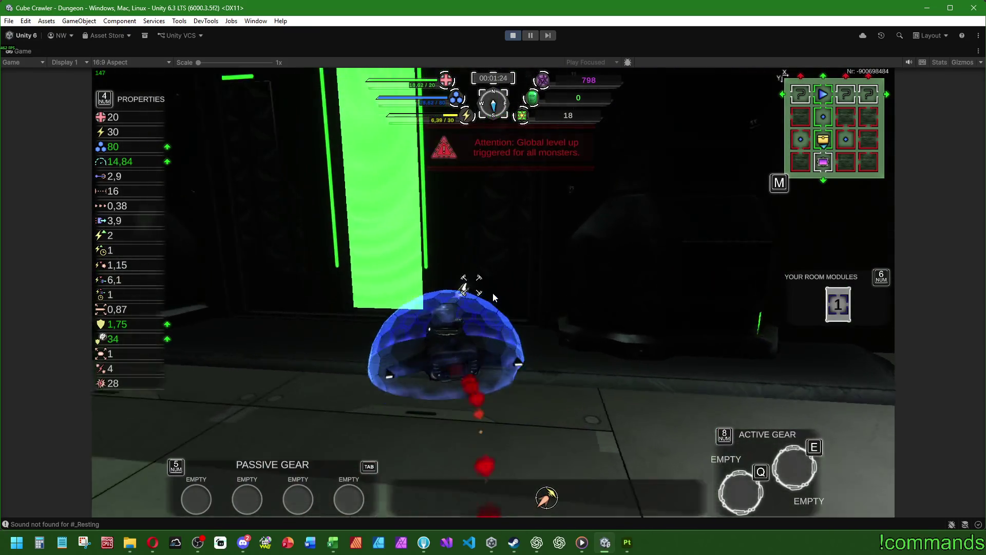
key("w")
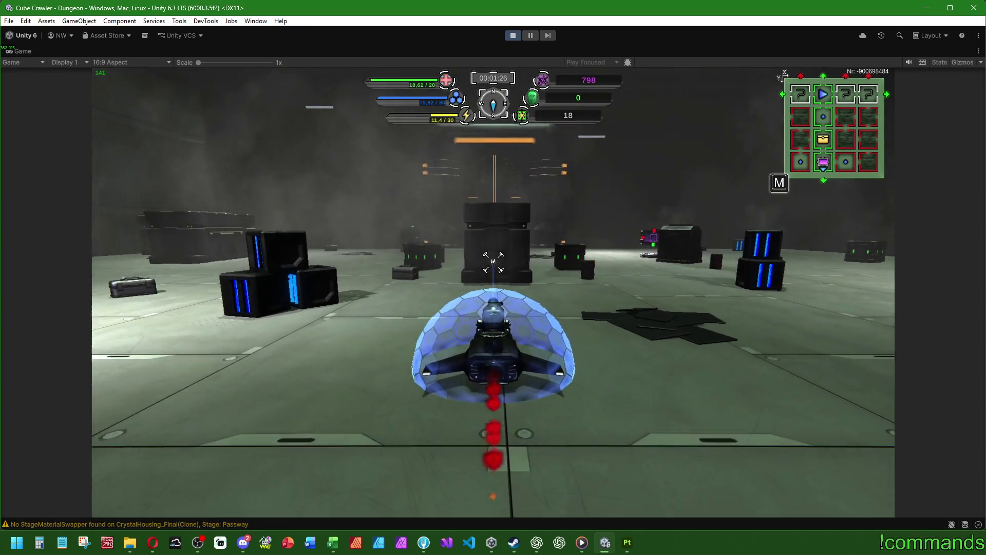
key("d")
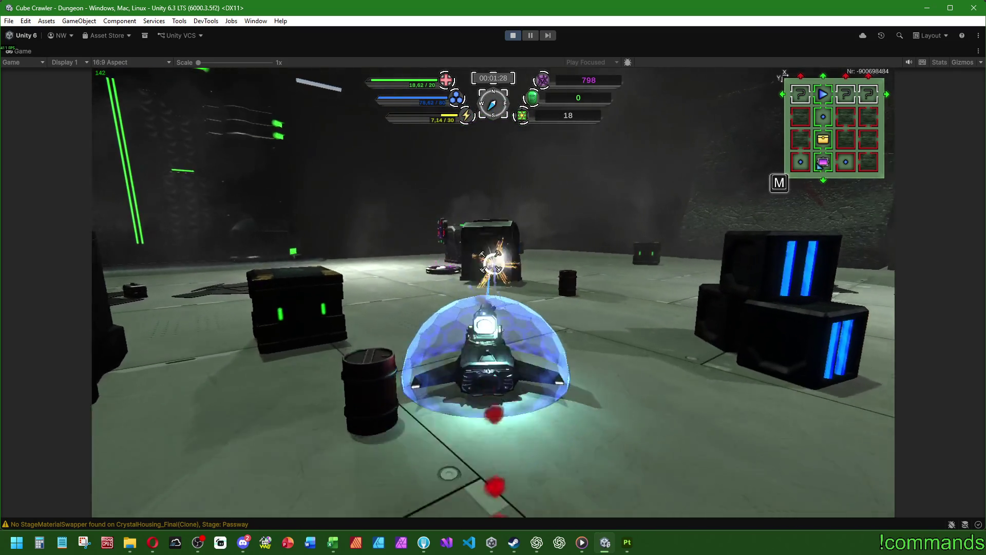
key("w")
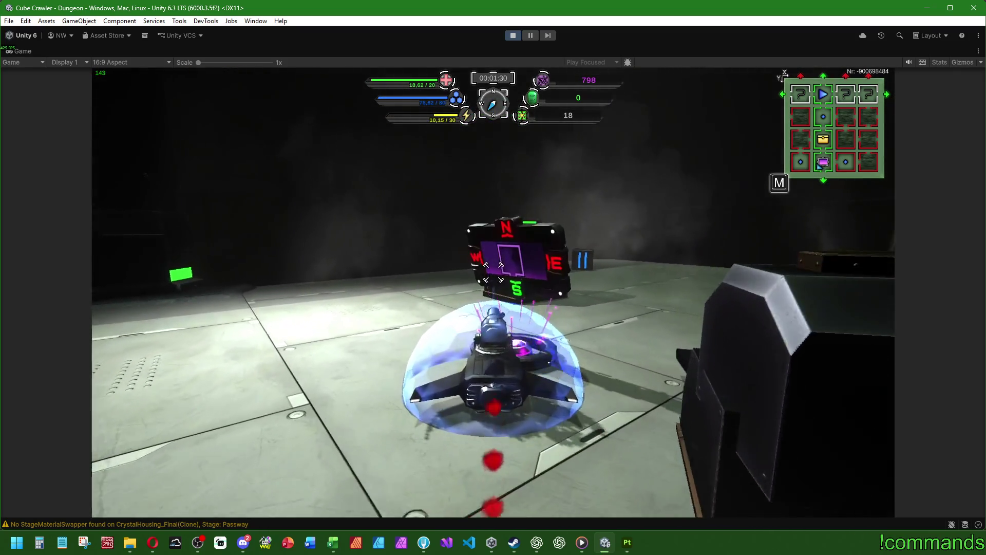
key("a")
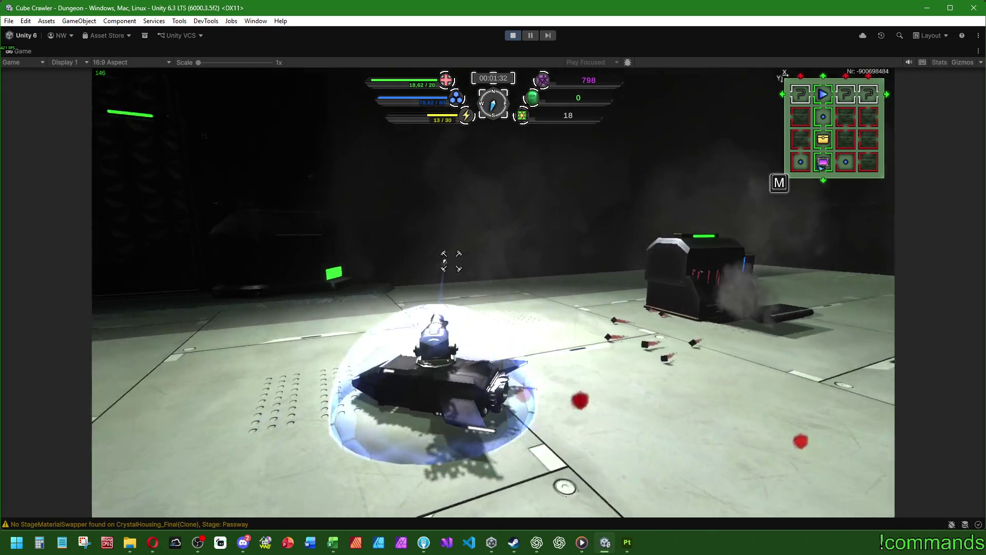
key("w")
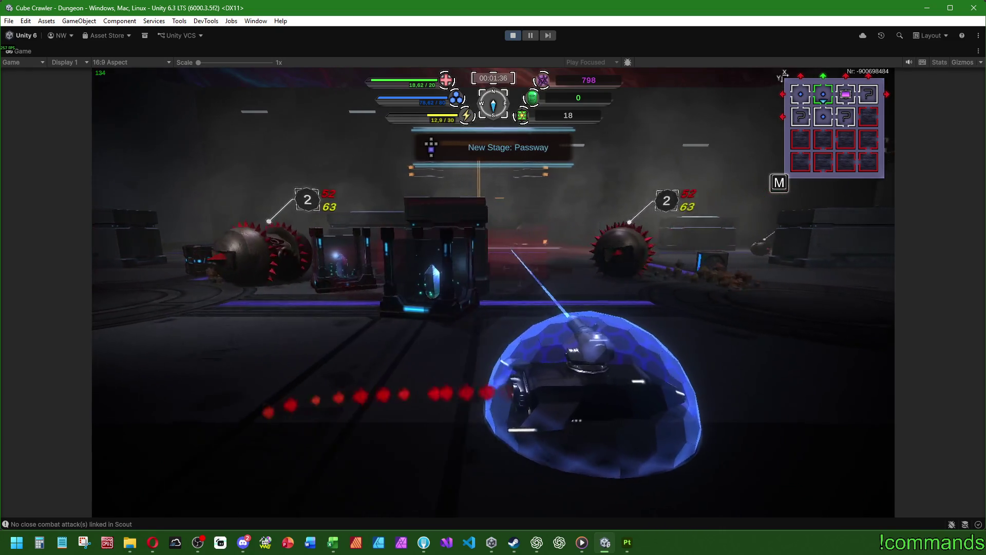
Fire several lightning bolts at the spiked enemy in the Passway stage.
left_click(552, 262)
left_click(552, 262)
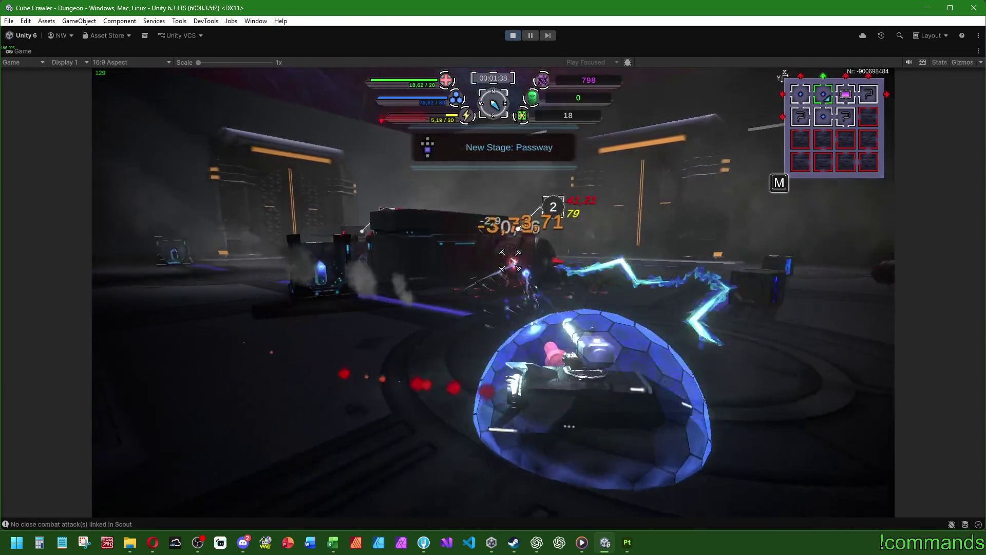
left_click(507, 268)
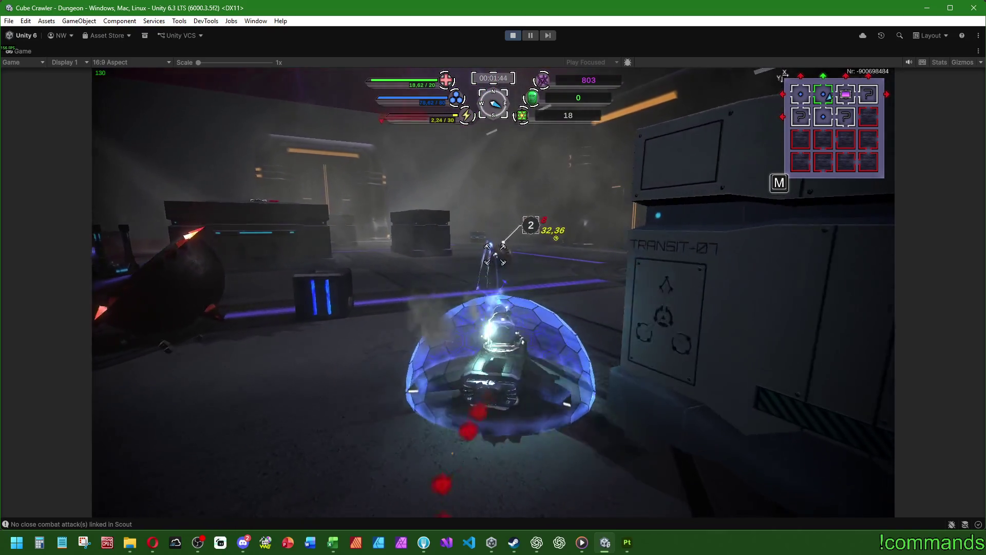
Turn the ship and fire another lightning beam at the enemy, then stop the play test.
key("w")
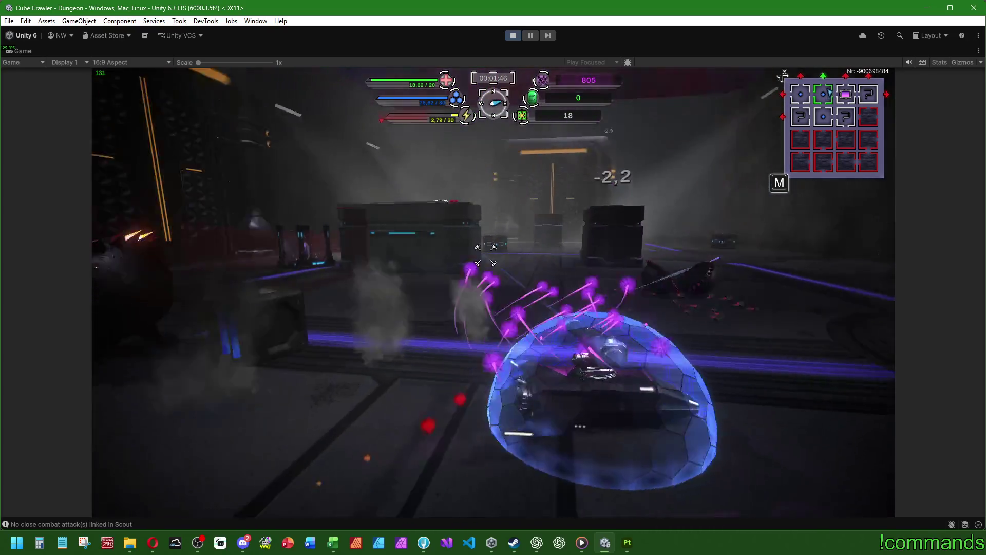
key("w")
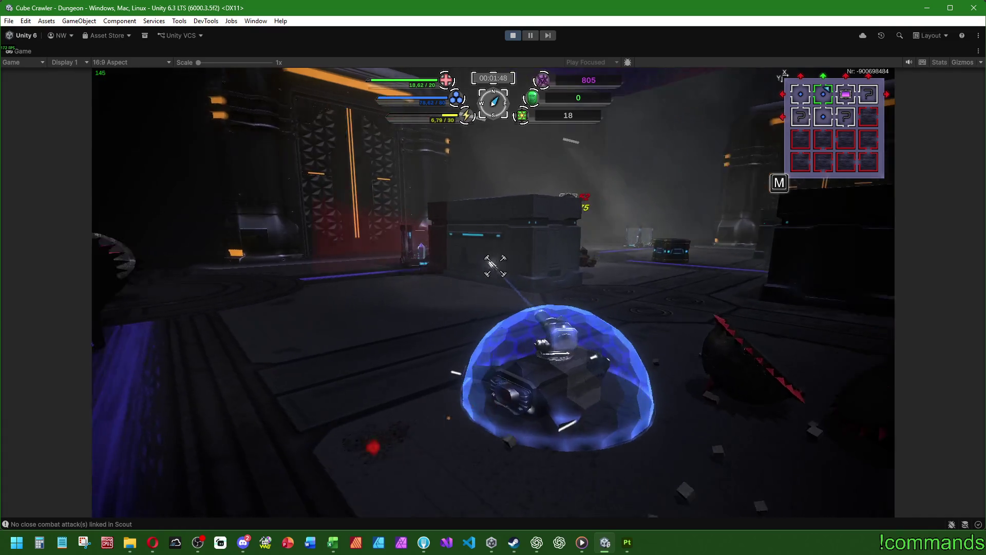
left_click(501, 256)
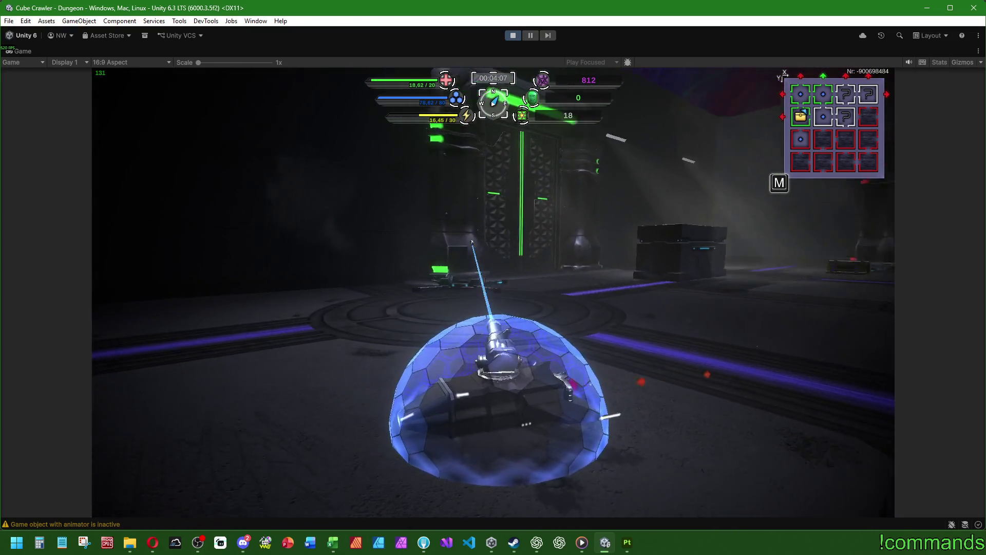
key("super")
left_click(513, 35)
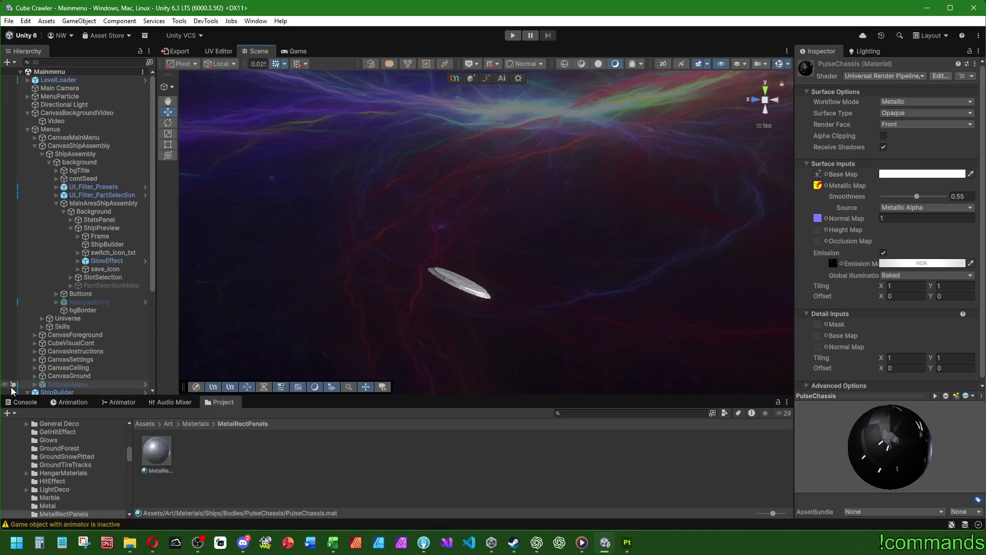
Clear the Console messages and save the project.
left_click(22, 401)
left_click(10, 413)
left_click(9, 21)
left_click(31, 132)
Save the current scene and switch over to the Twitch stream in the browser.
left_click(9, 21)
left_click(37, 72)
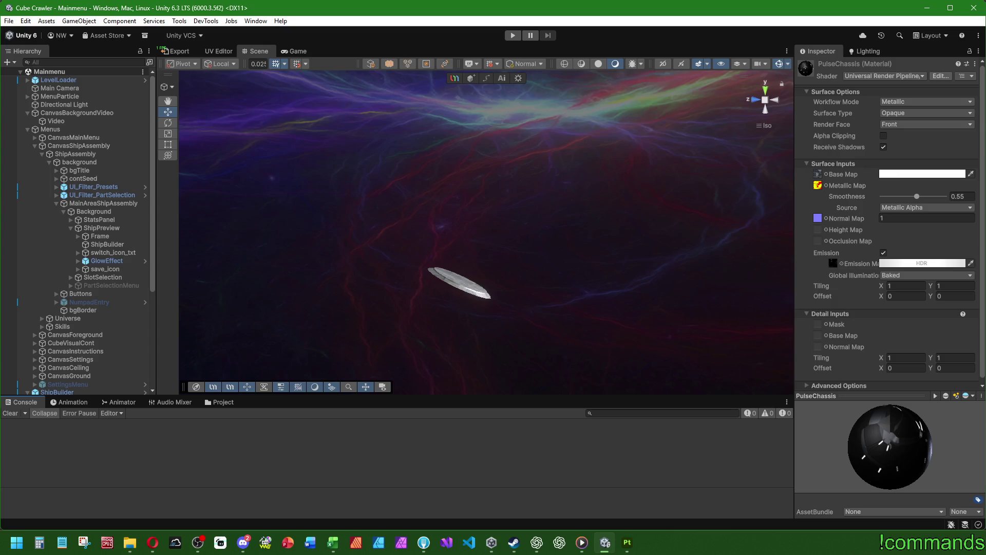
key("alt+Tab")
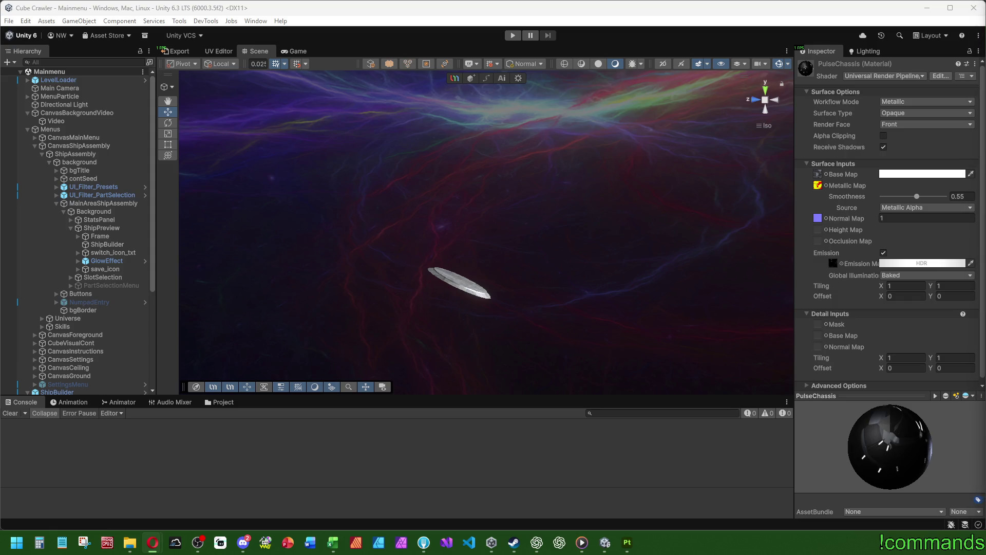
key("alt+Tab")
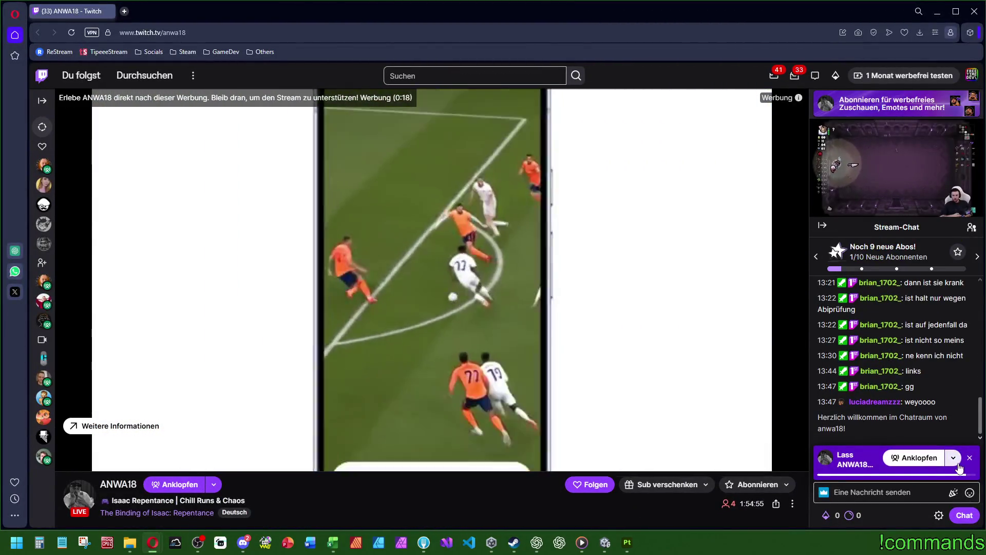
Close the Anklopfen chat banner and unmute the stream, raising the volume to 85 %.
left_click(971, 460)
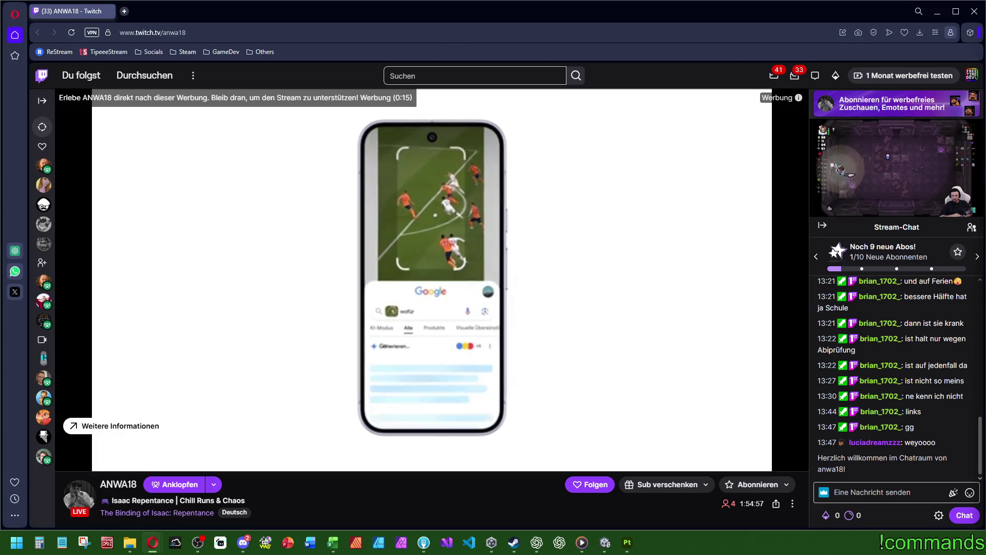
mouse_move(320, 464)
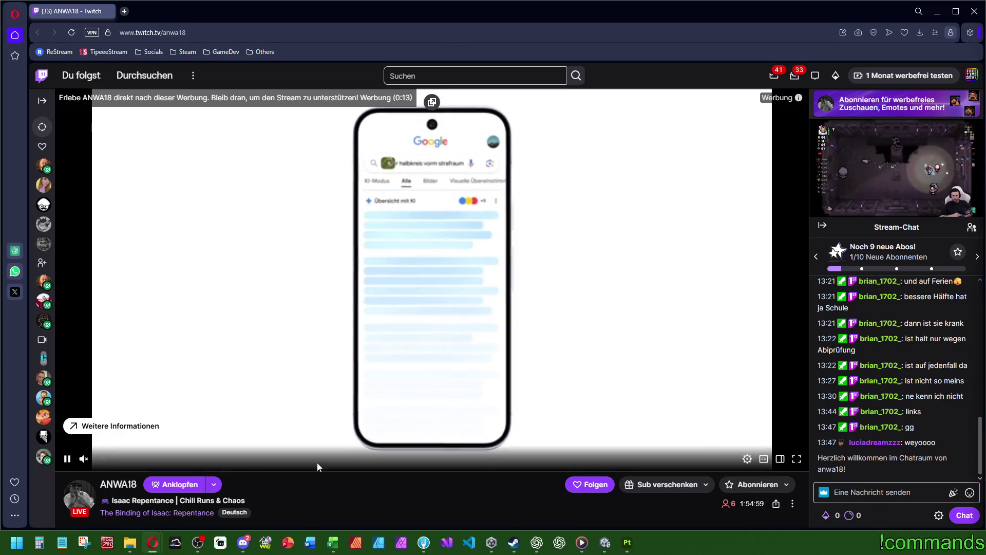
left_click_drag(104, 464, 112, 462)
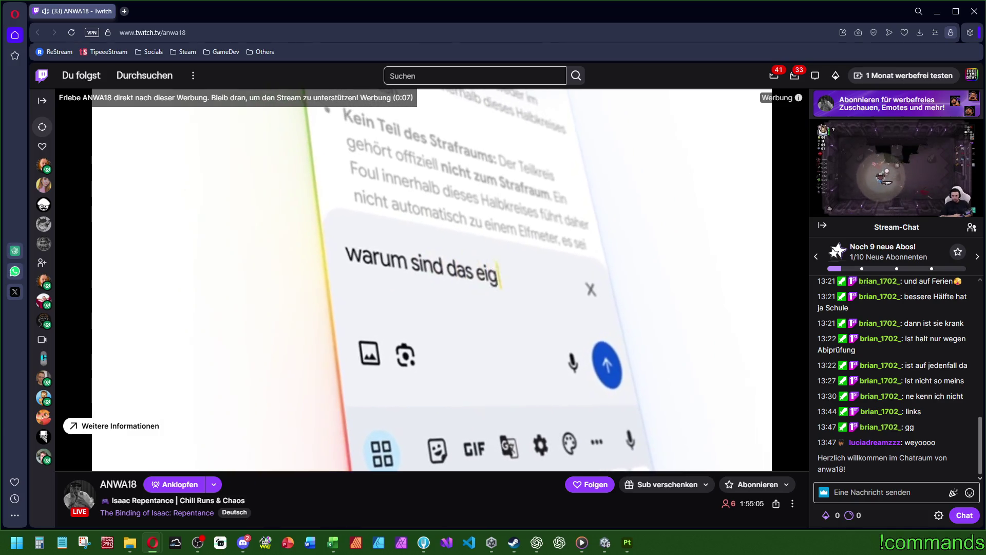
mouse_move(405, 280)
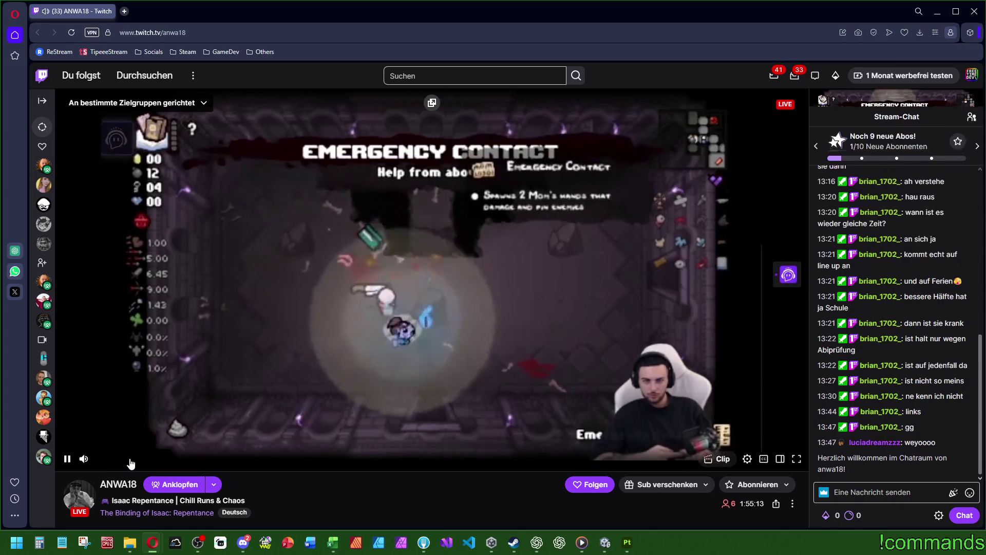
left_click_drag(119, 460, 138, 460)
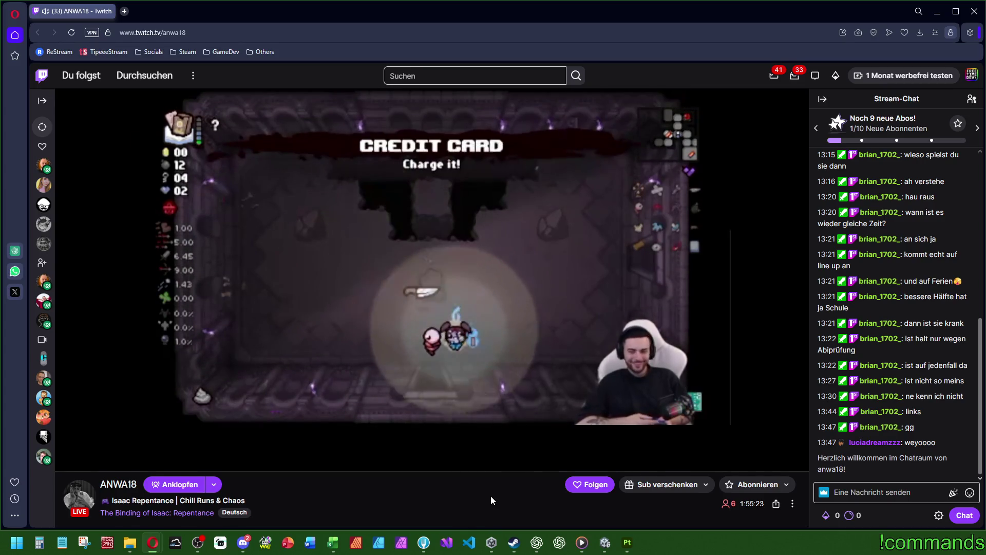
Scroll through the Twitch chat, start and cancel a message, then bring up Discord.
scroll(491, 495, "down", 4)
scroll(469, 497, "up", 3)
scroll(470, 499, "up", 2)
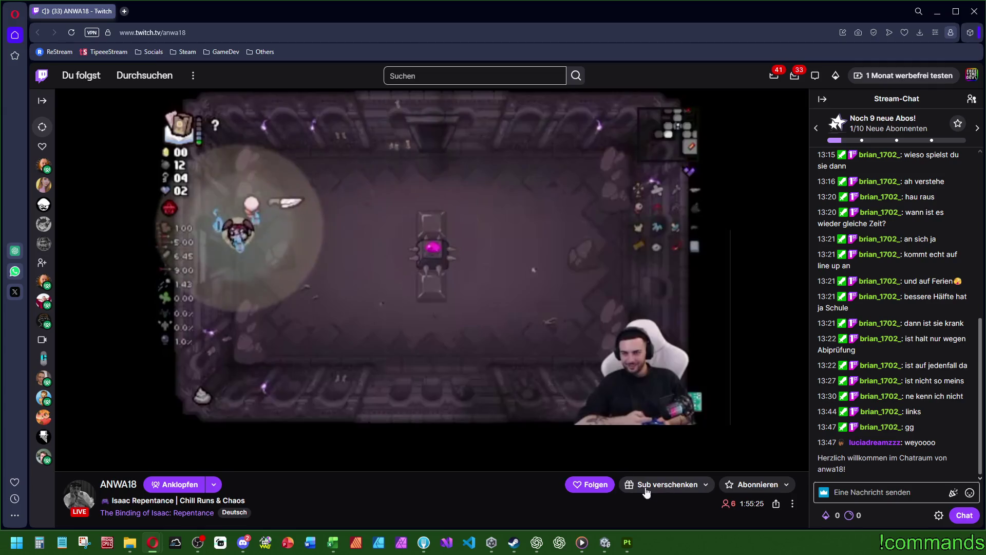
left_click(849, 496)
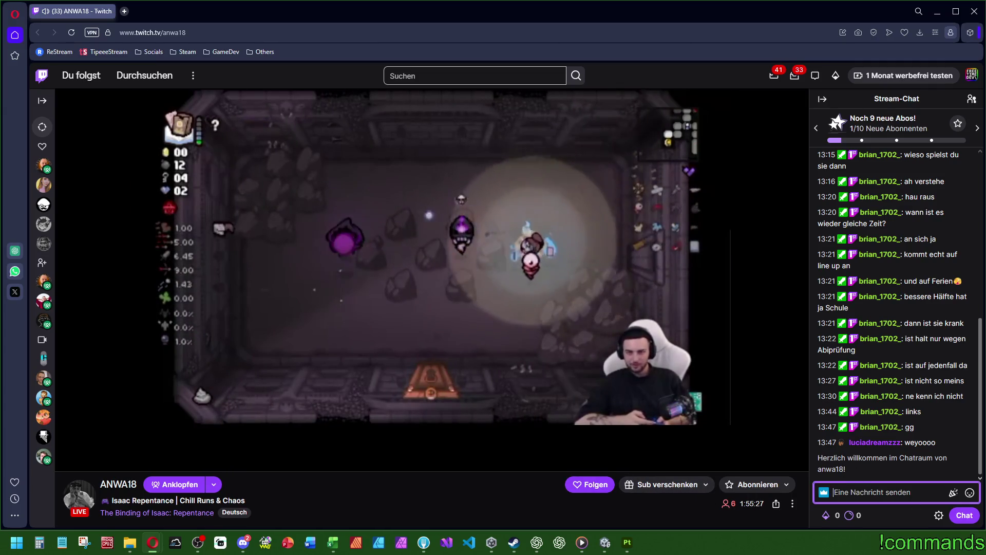
key("Escape")
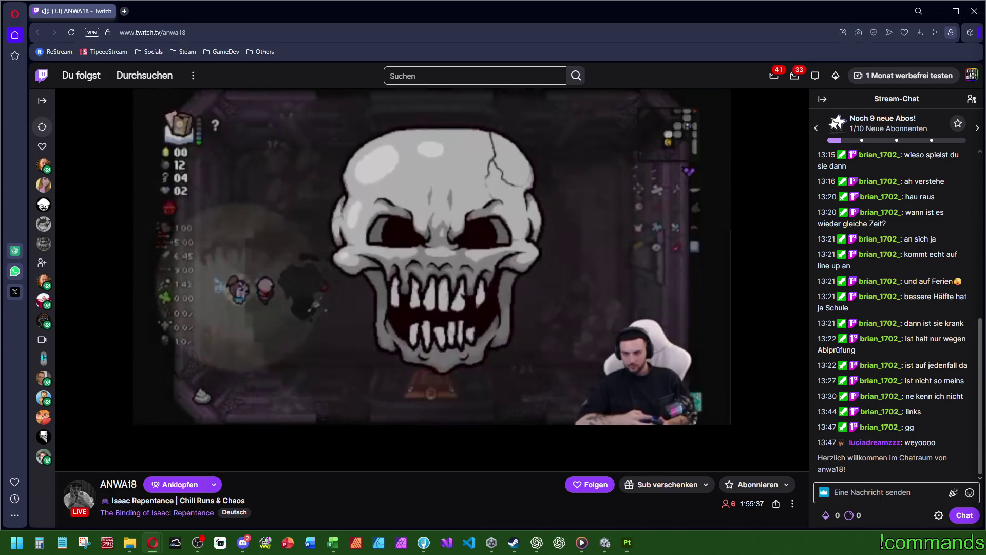
scroll(507, 490, "down", 1)
scroll(504, 489, "up", 1)
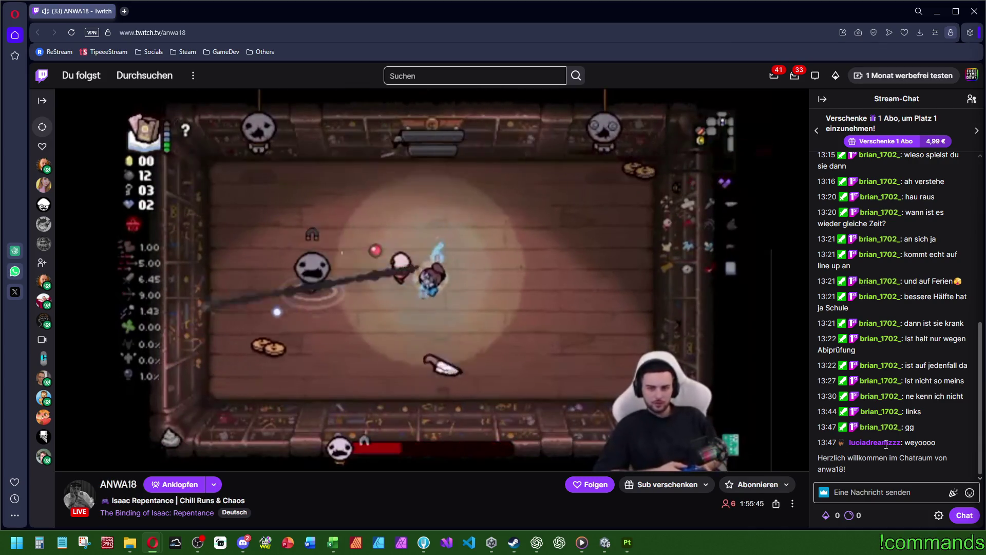
left_click(247, 542)
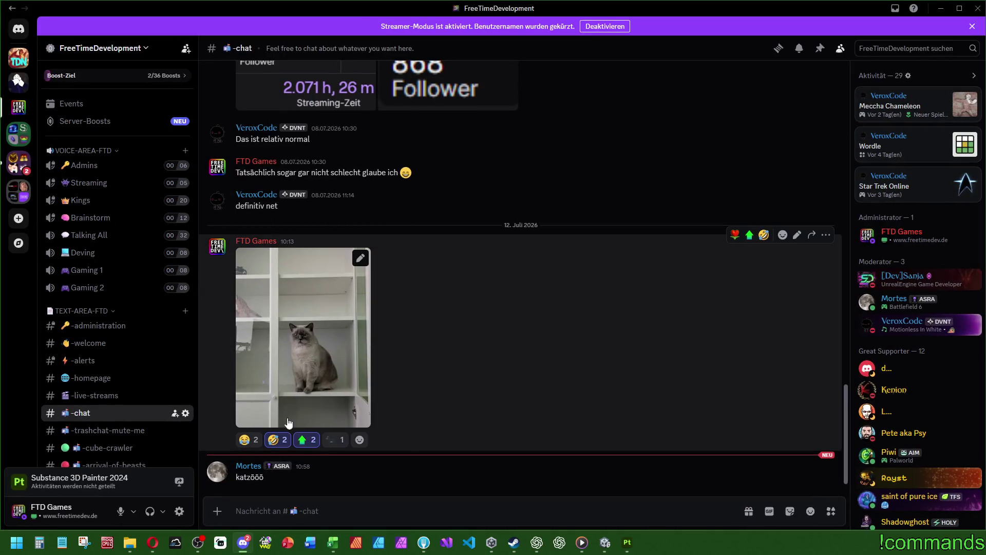
View the -cube-crawler channel in the FreeTimeDevelopment server, then minimise Discord.
scroll(99, 333, "down", 1)
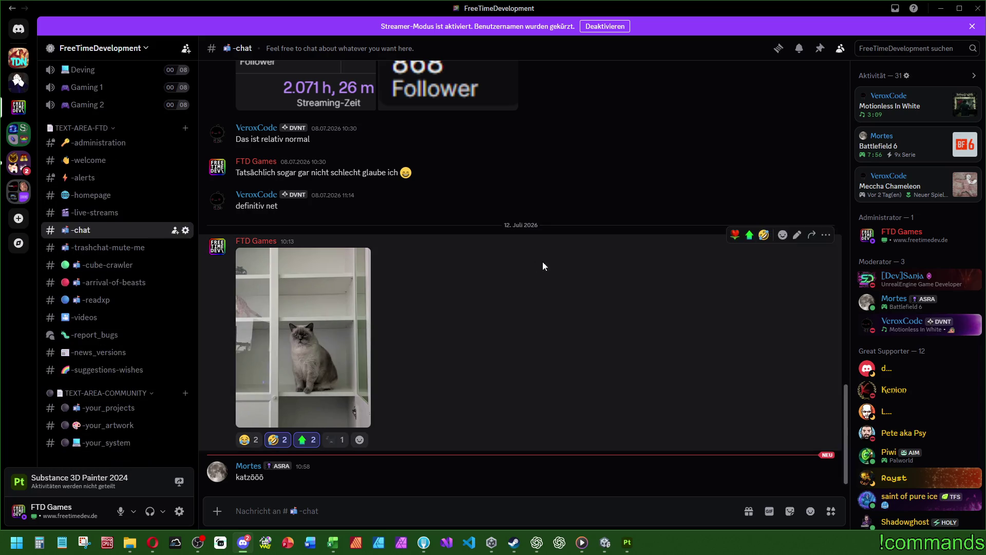
left_click(108, 266)
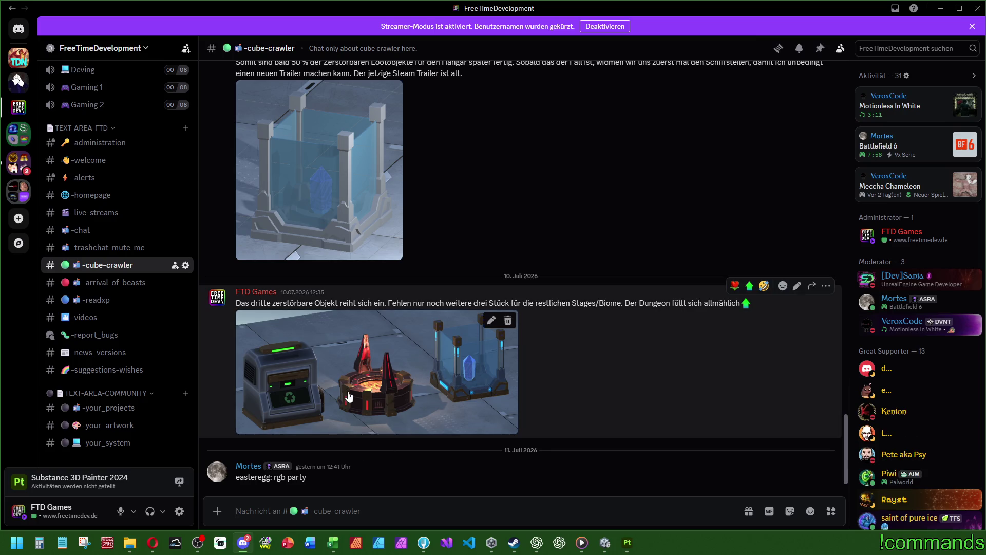
left_click(940, 8)
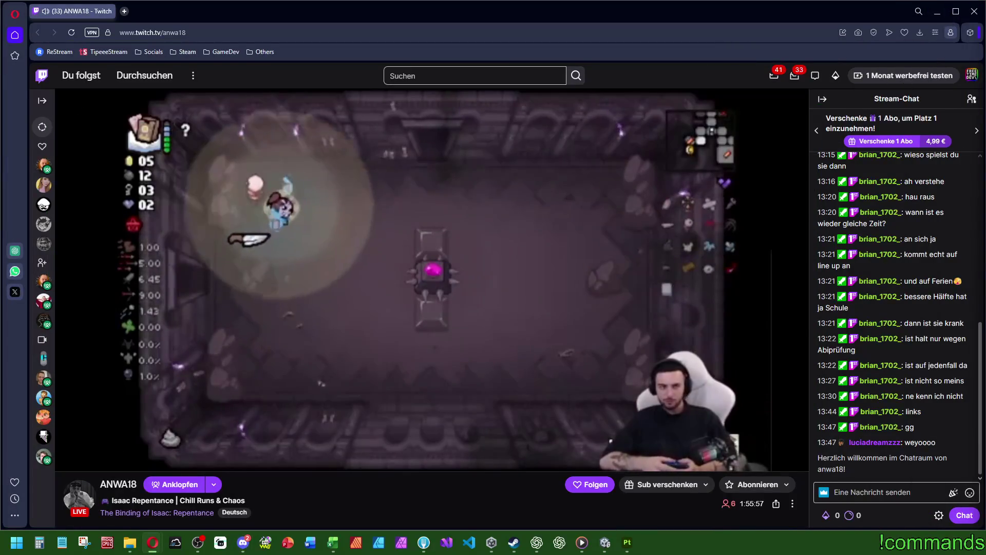